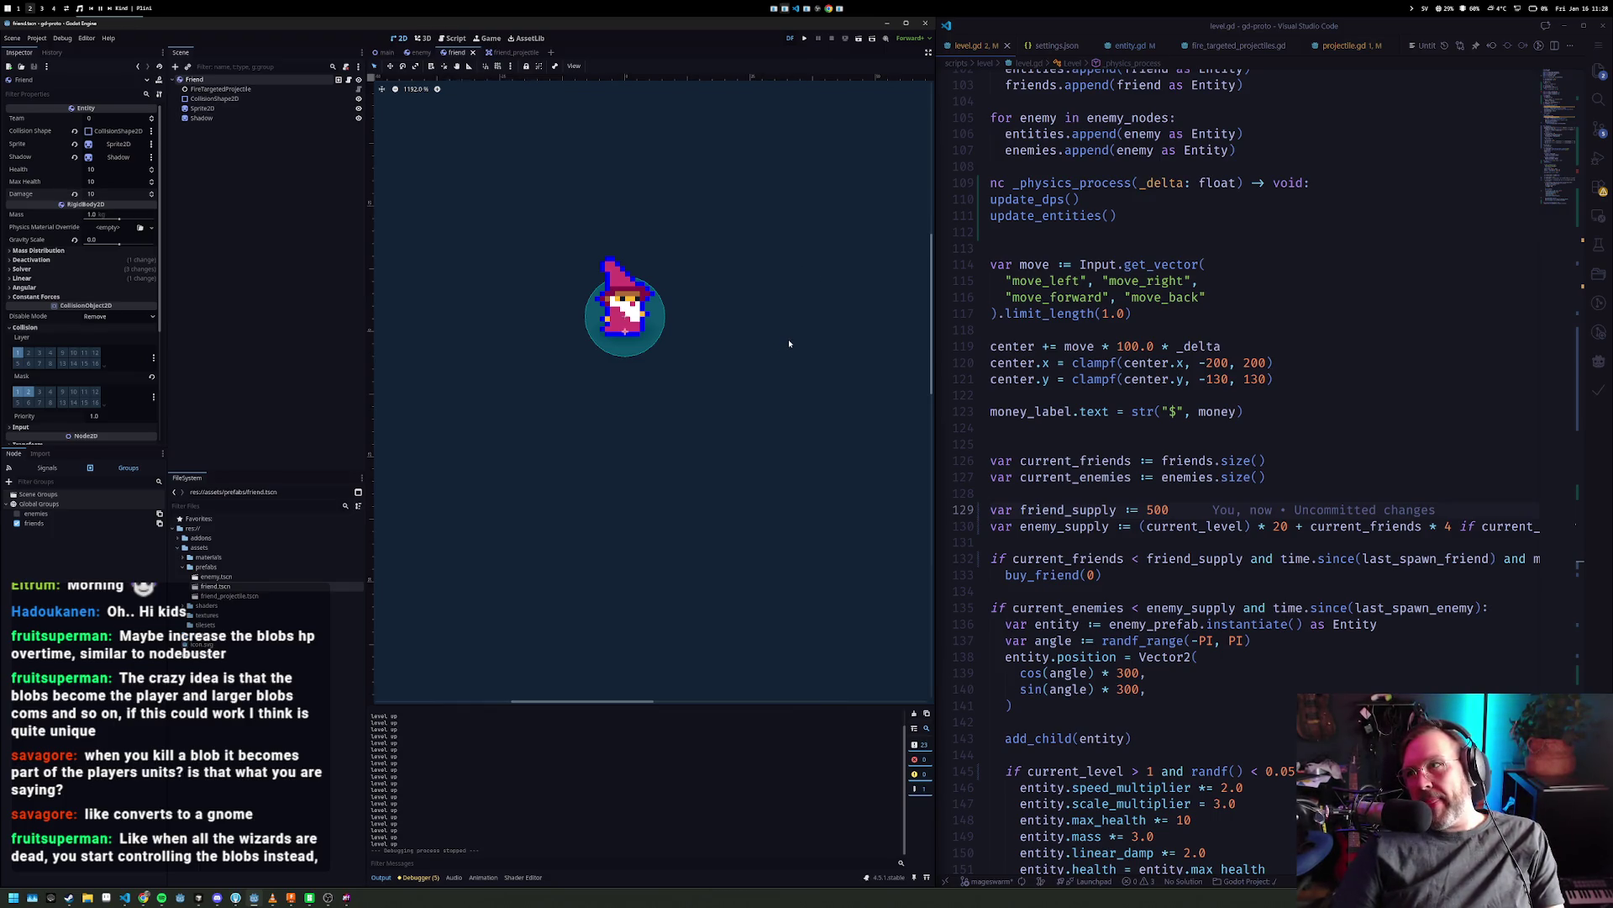
# - Review level.gd around the current_level usage and the friend_supply line
pyautogui.click(1235, 265)
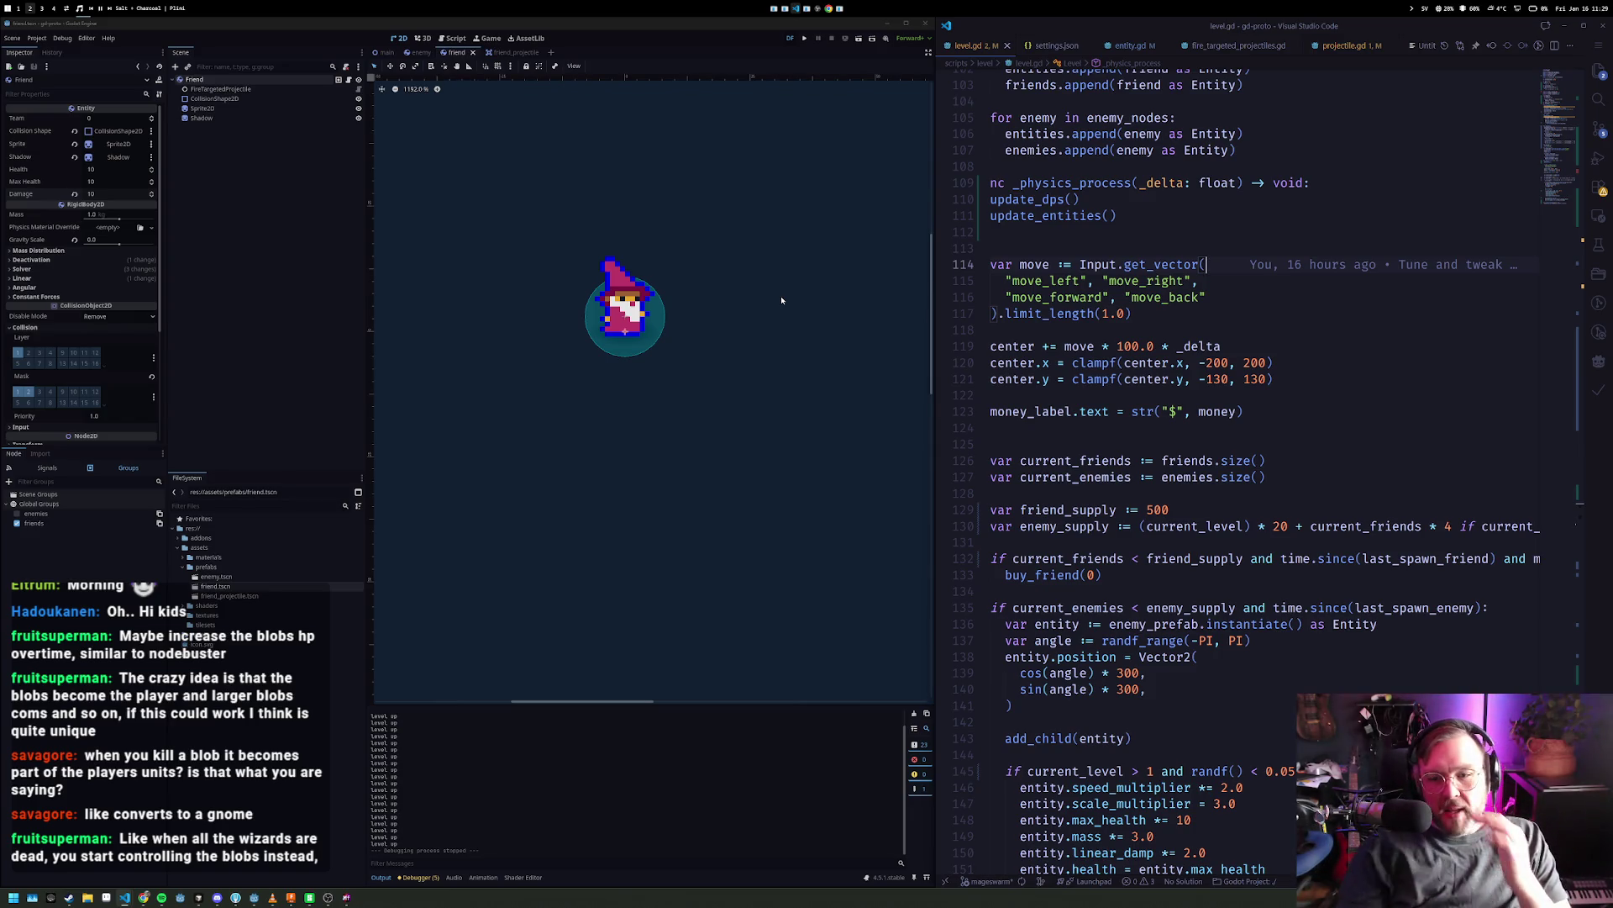
pyautogui.scroll(-2, 1151, 503)
pyautogui.click(1171, 463)
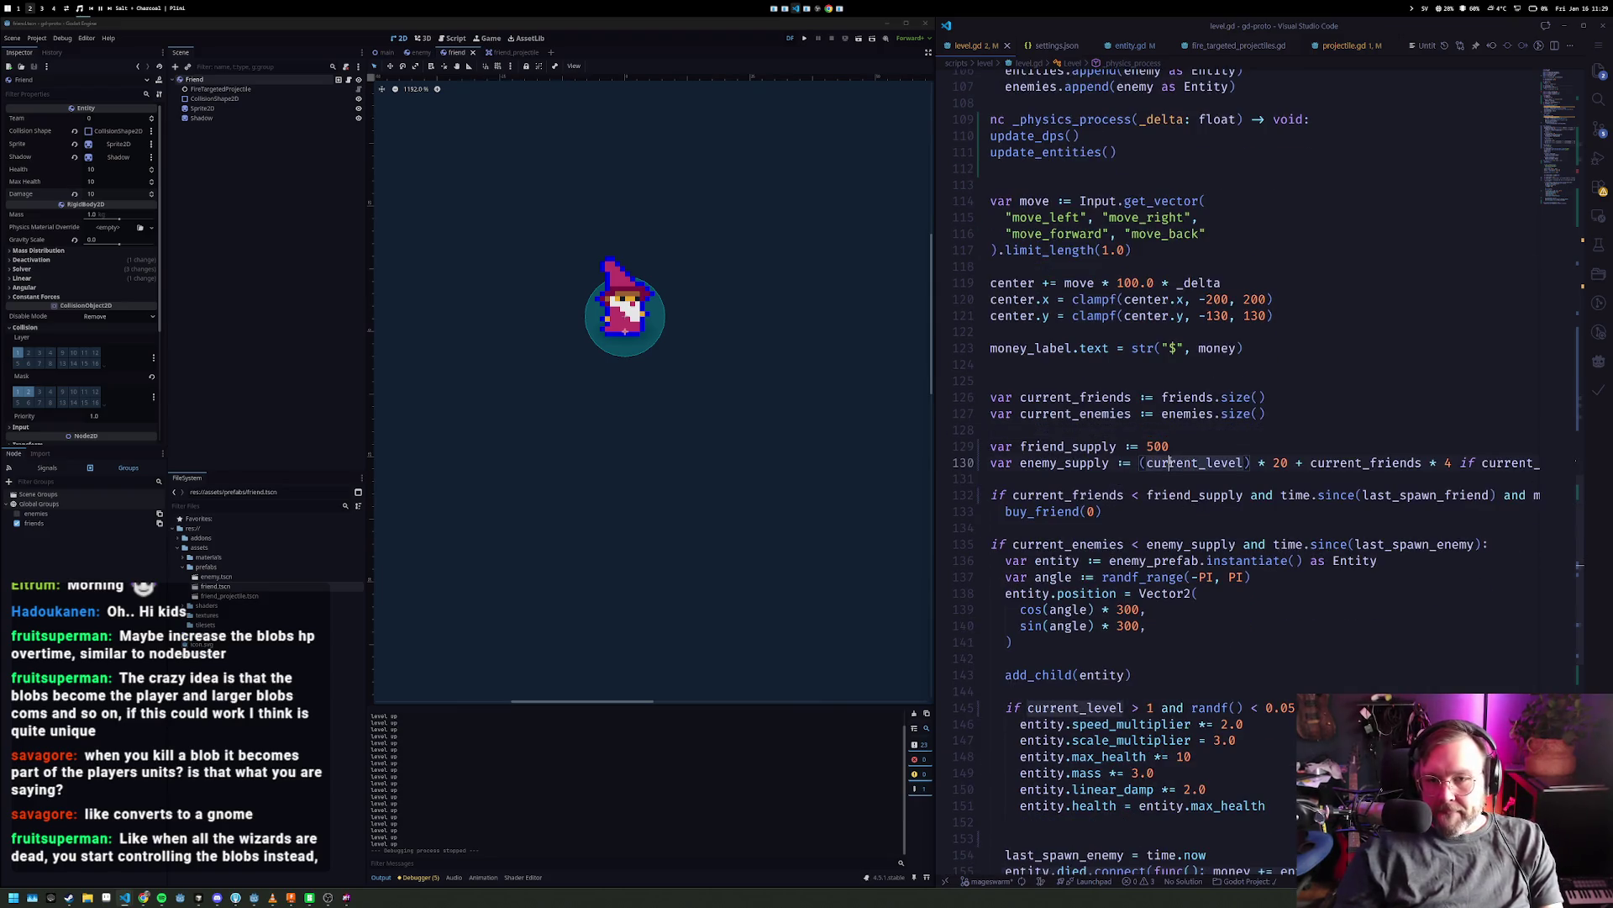
pyautogui.press('Up')
pyautogui.press('Up')
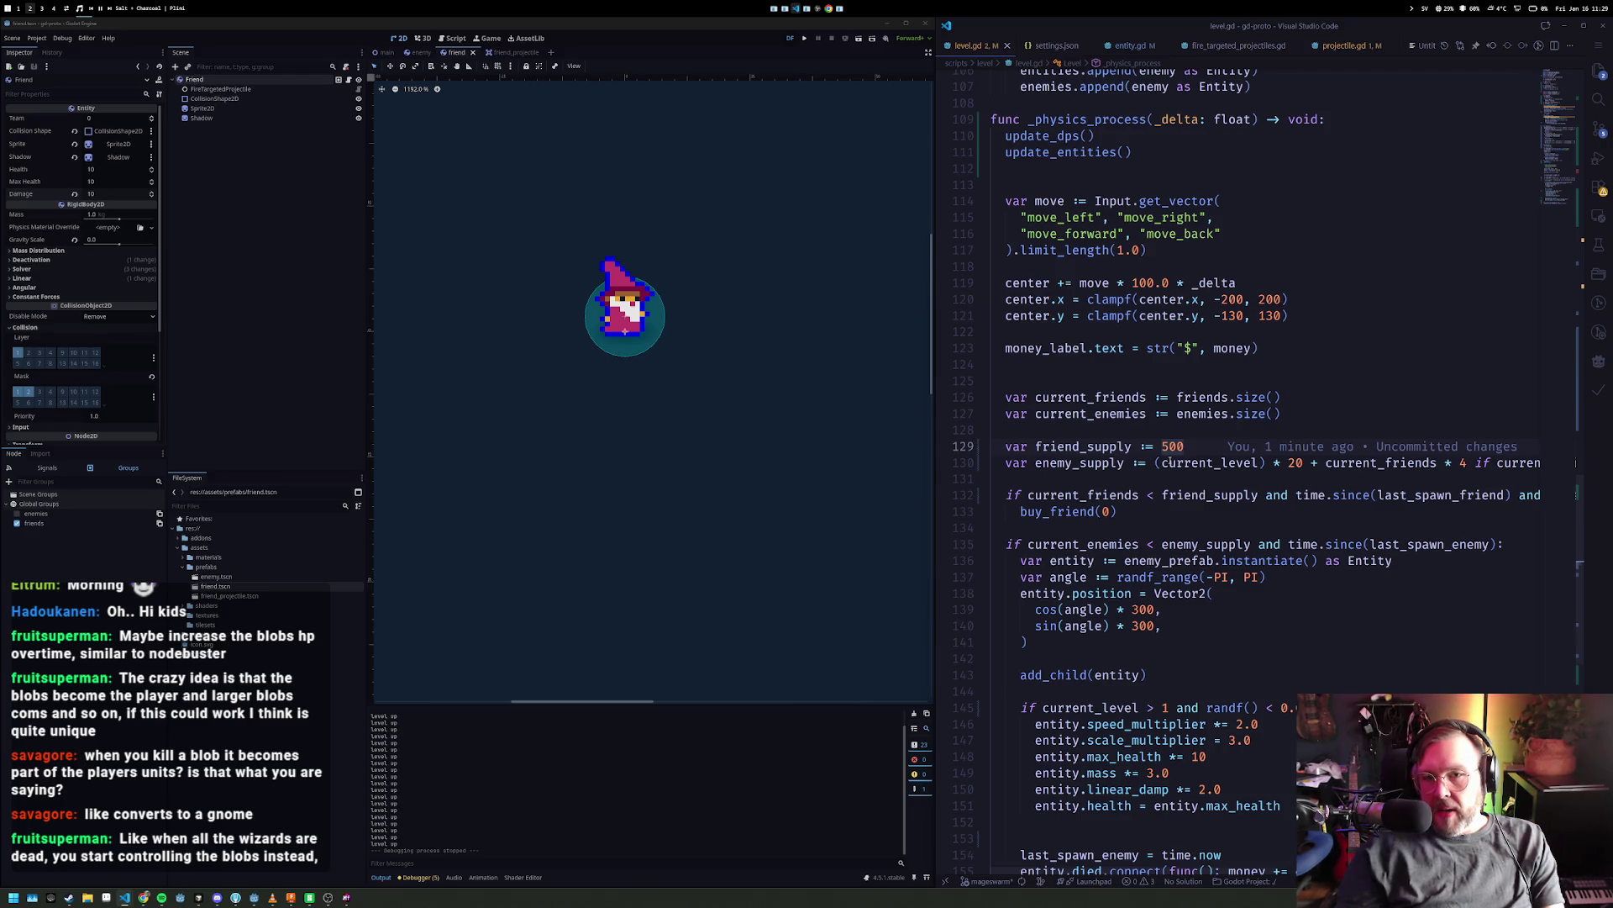
pyautogui.scroll(10, 1171, 461)
pyautogui.scroll(9, 1117, 356)
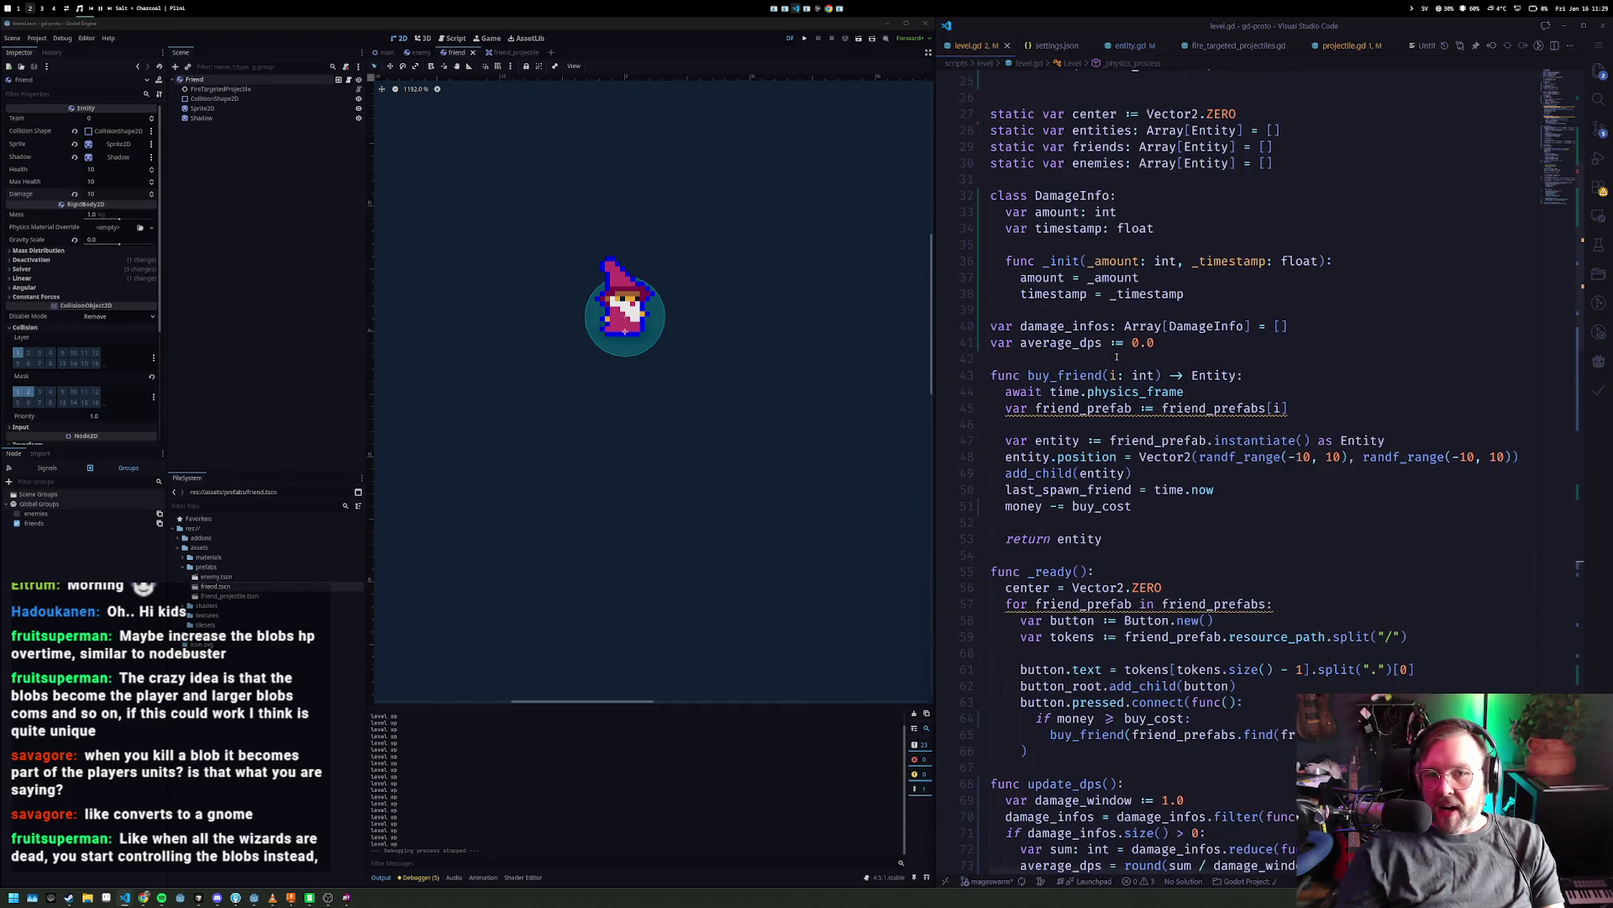
# - Jump to the buy_cost definition, append a multiplication to its return line, and save level.gd
pyautogui.doubleClick(1096, 506)
pyautogui.press('F12')
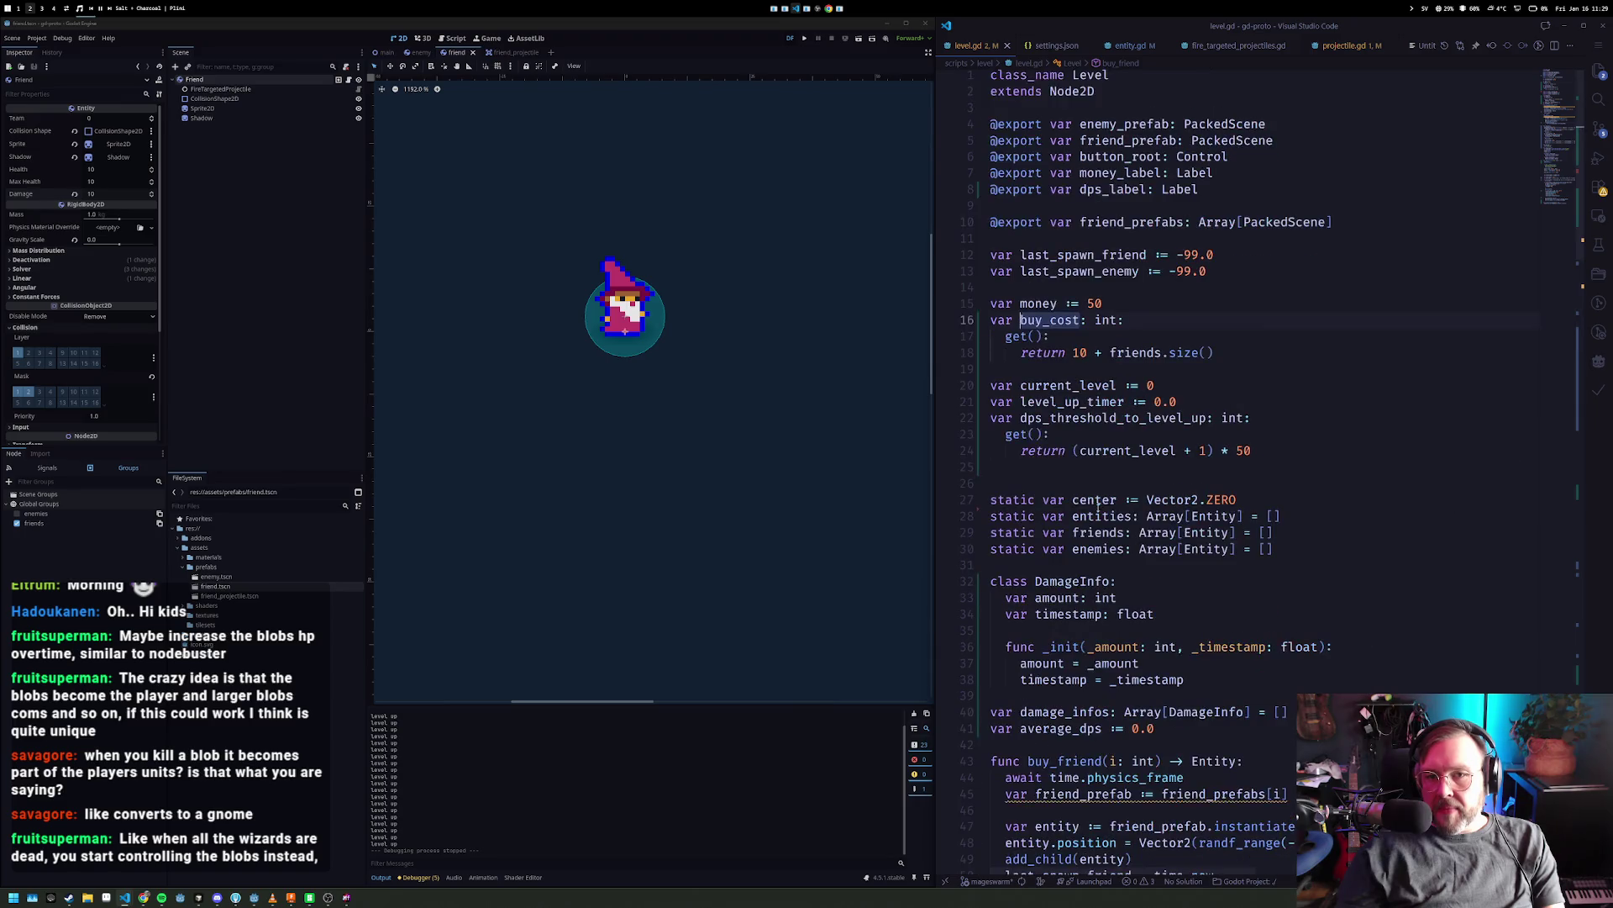
pyautogui.click(1096, 353)
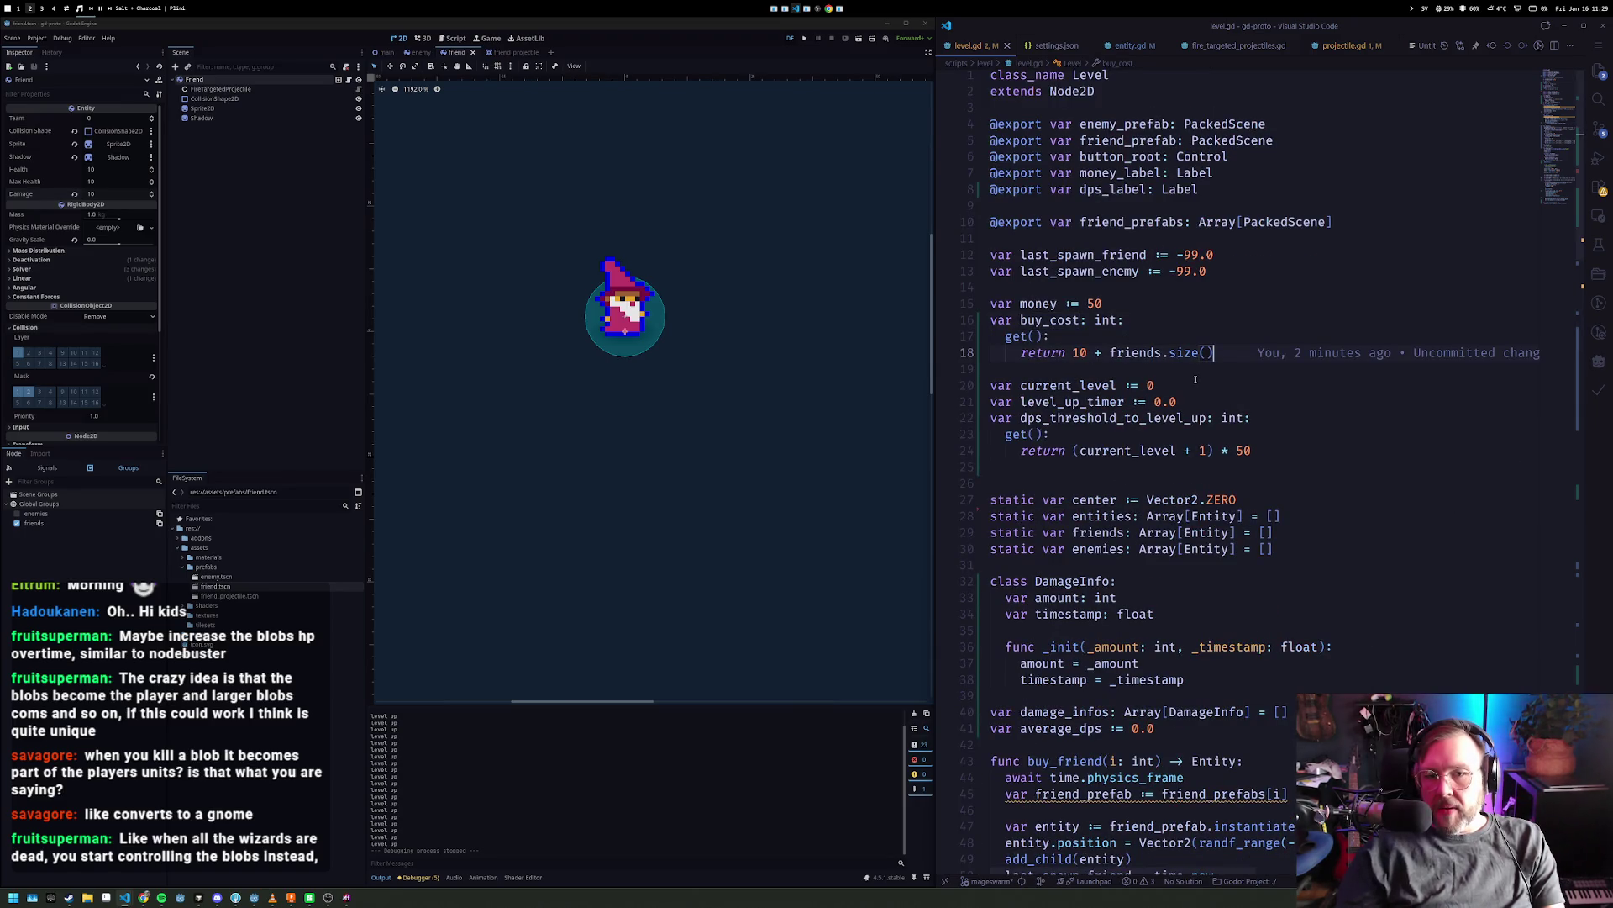
pyautogui.press('End')
pyautogui.write('*')
pyautogui.hotkey('ctrl', 's')
# - Scroll through level.gd and run the game scene inside the Godot editor
pyautogui.scroll(-14, 1143, 552)
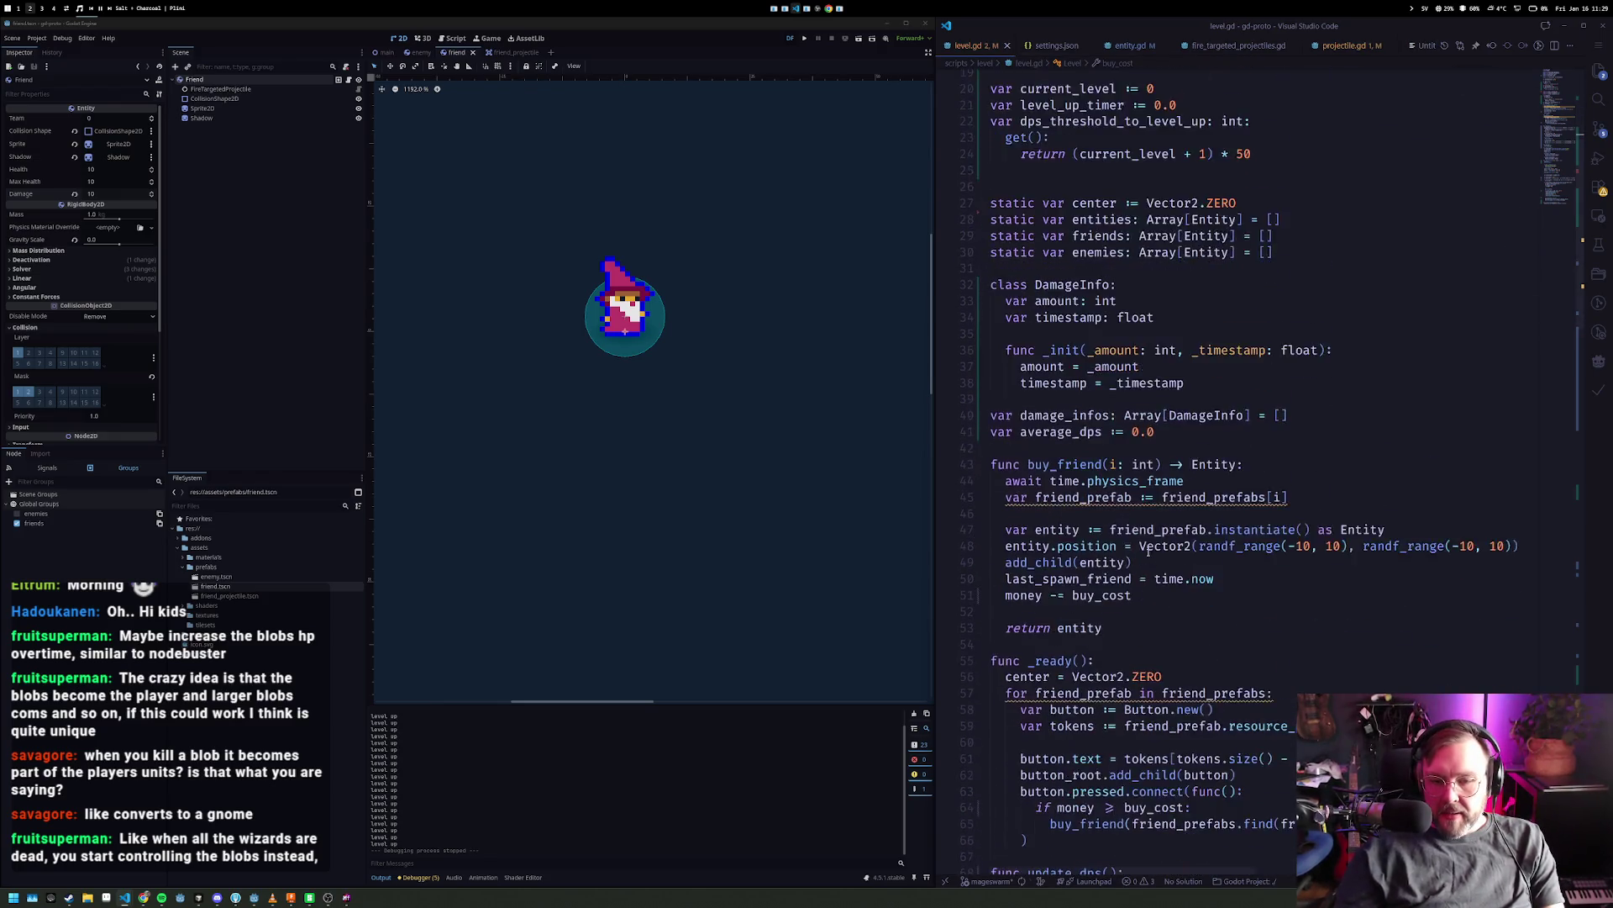
pyautogui.scroll(-4, 1144, 552)
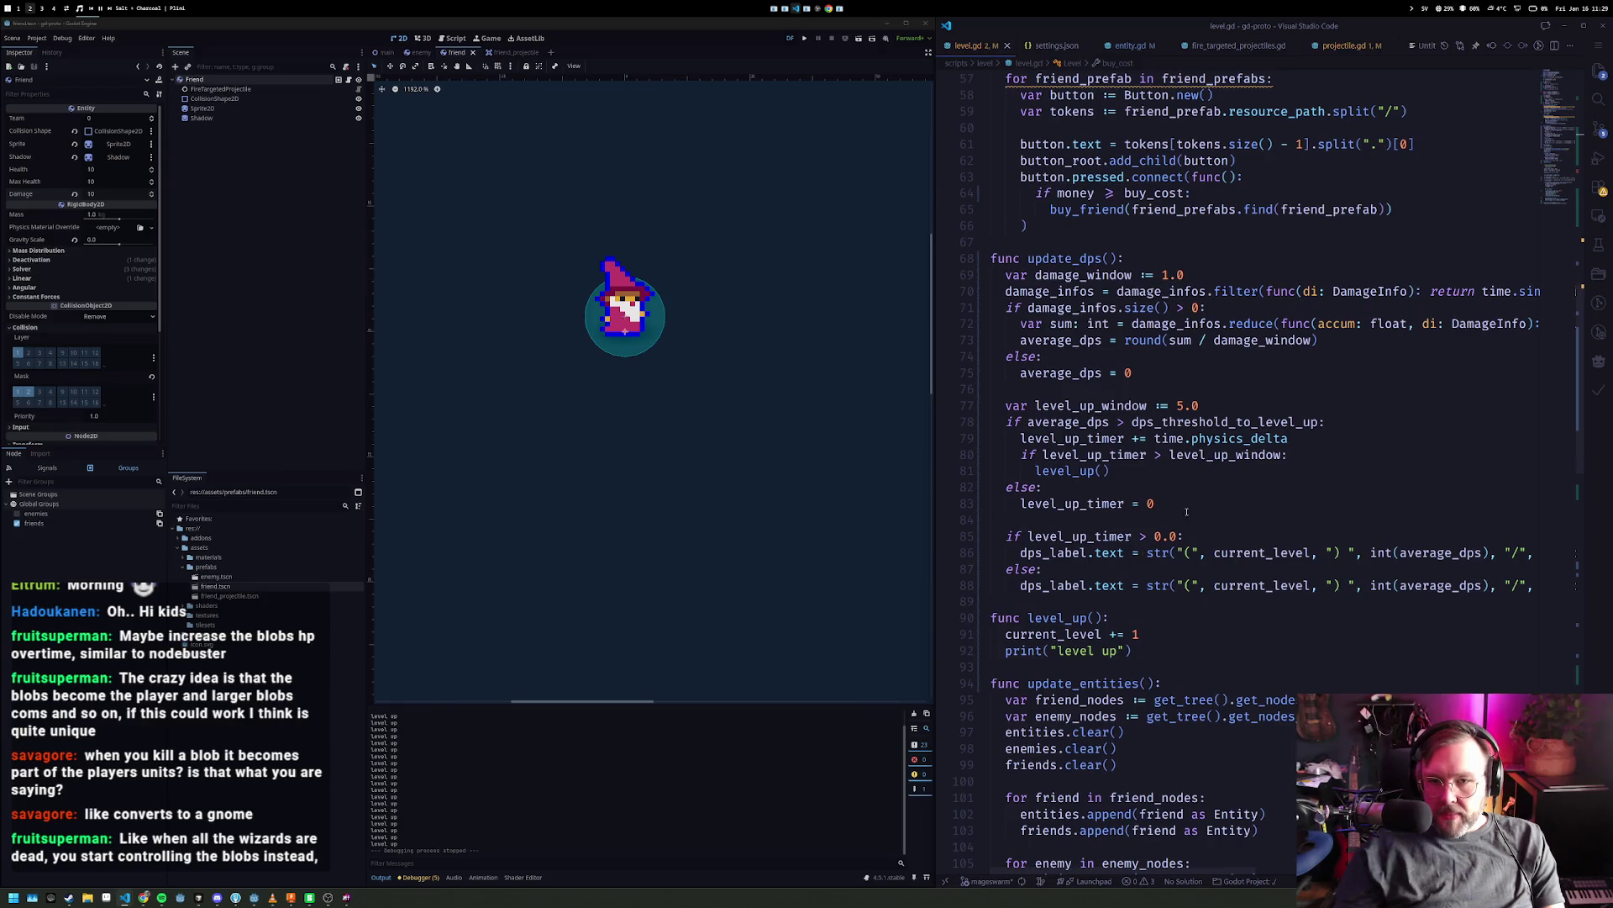
pyautogui.scroll(-11, 1144, 526)
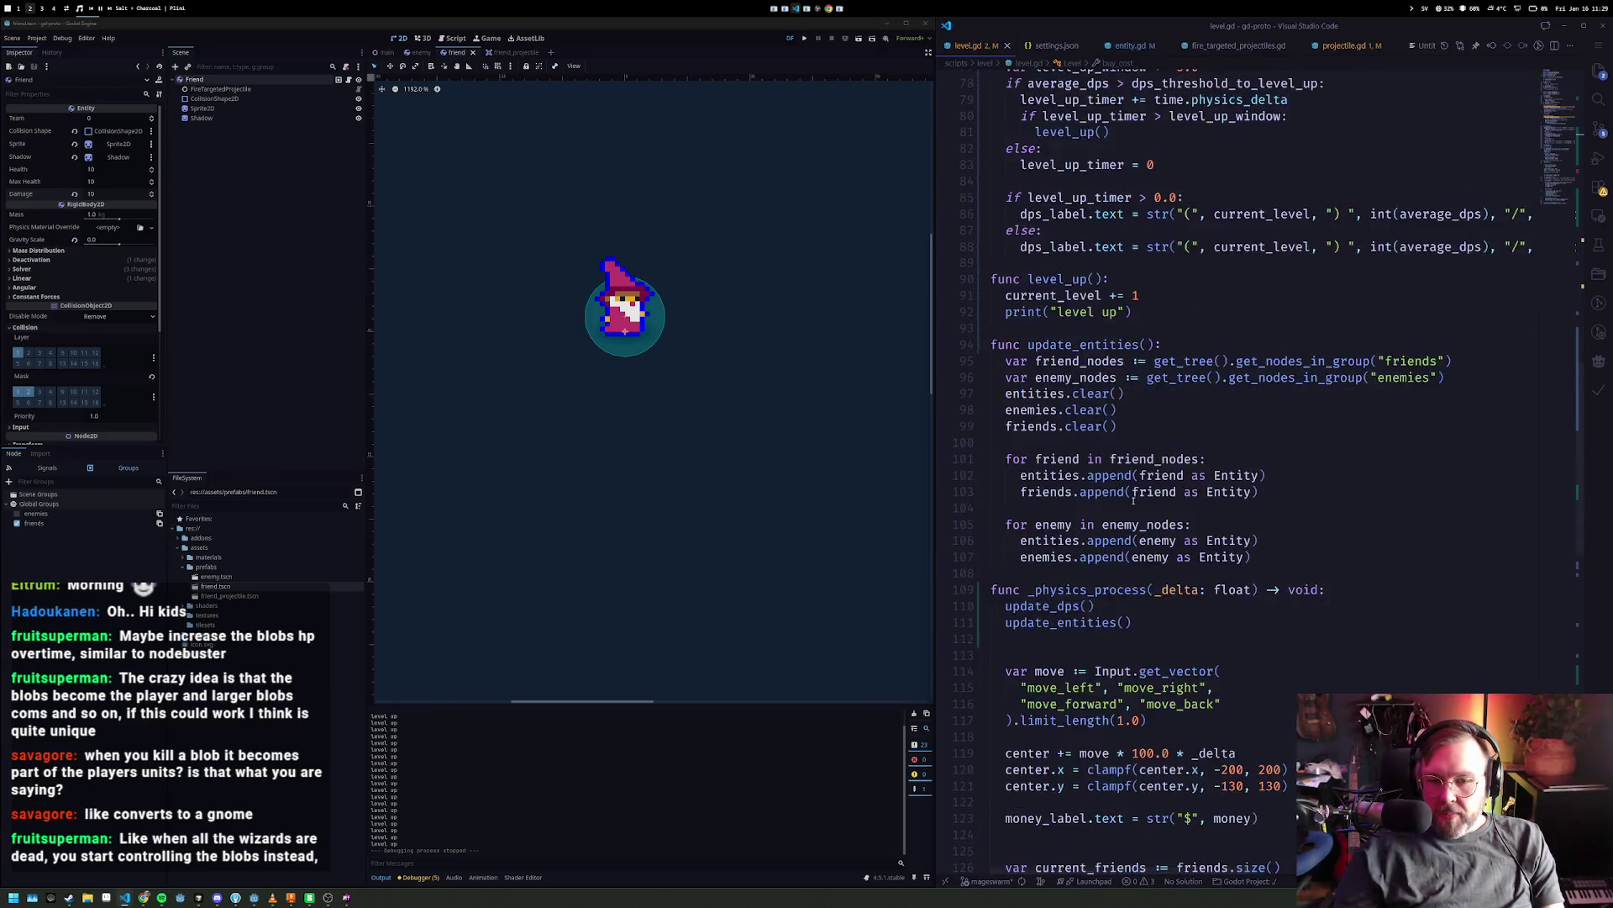
pyautogui.scroll(-2, 1193, 574)
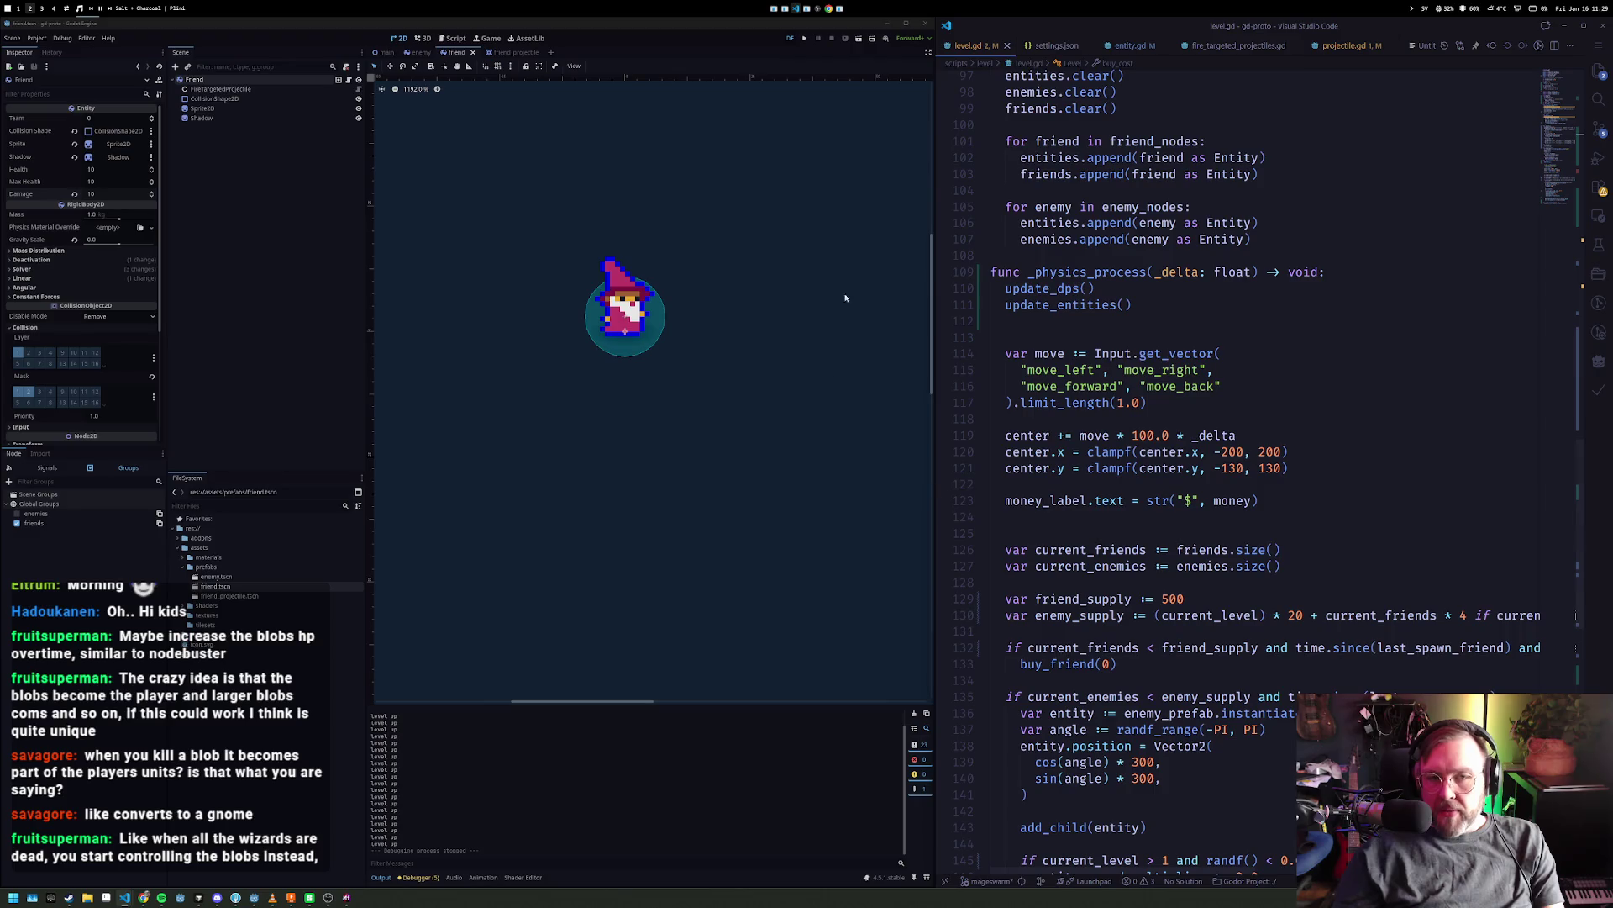
pyautogui.click(801, 39)
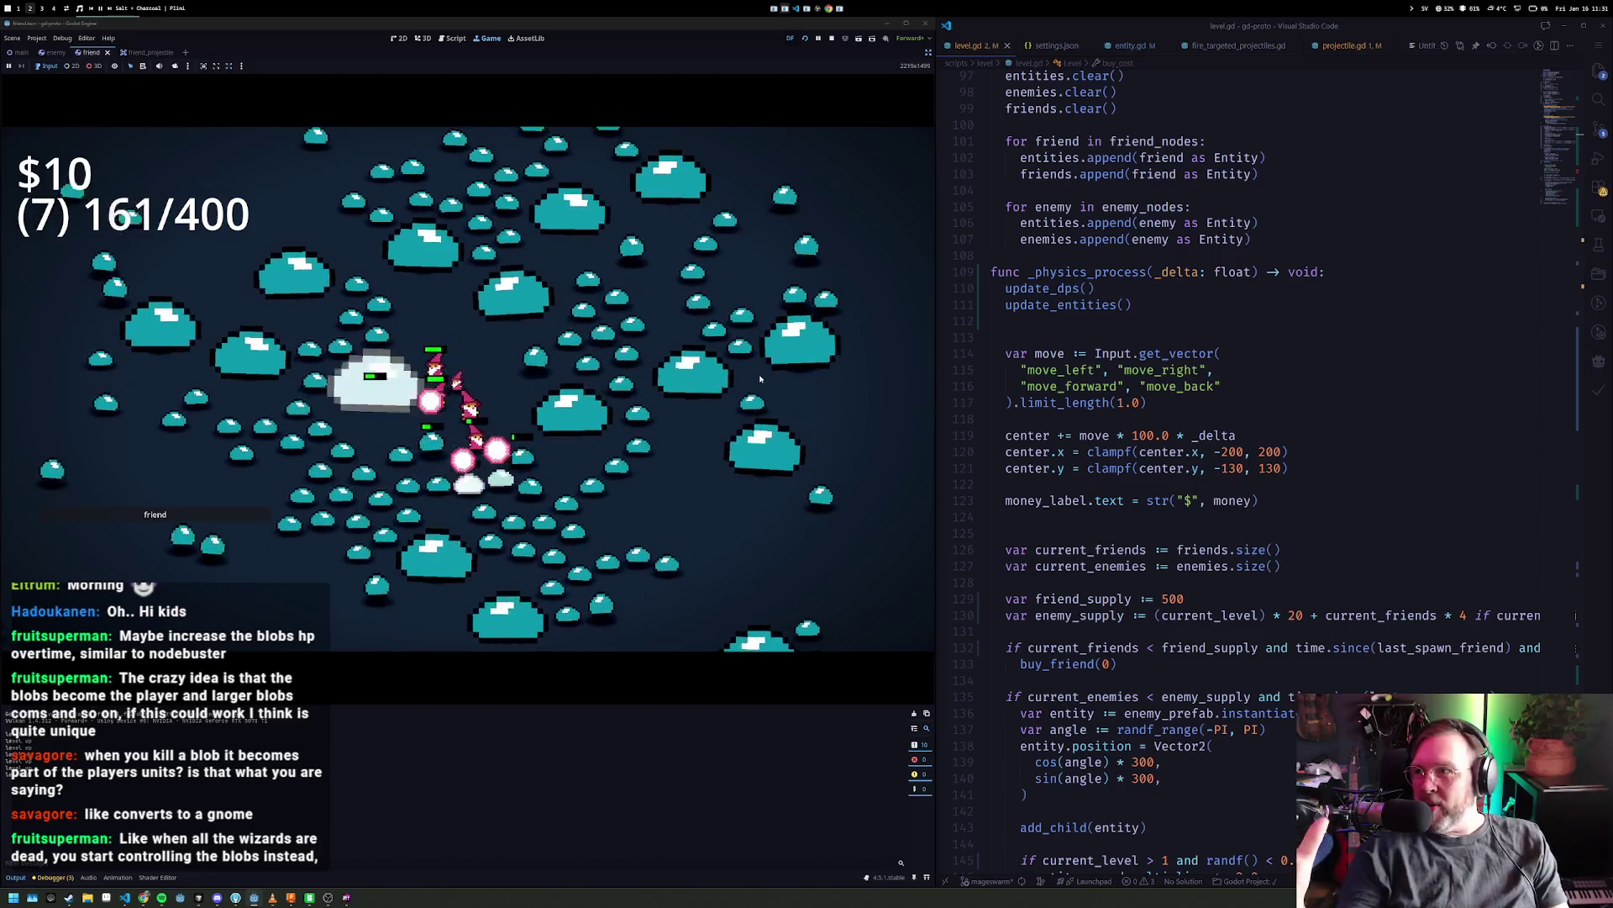
# - Replace blank line 125 with an 'if' check on current_friends below the enemy_supply line
pyautogui.click(1254, 534)
pyautogui.press('Delete')
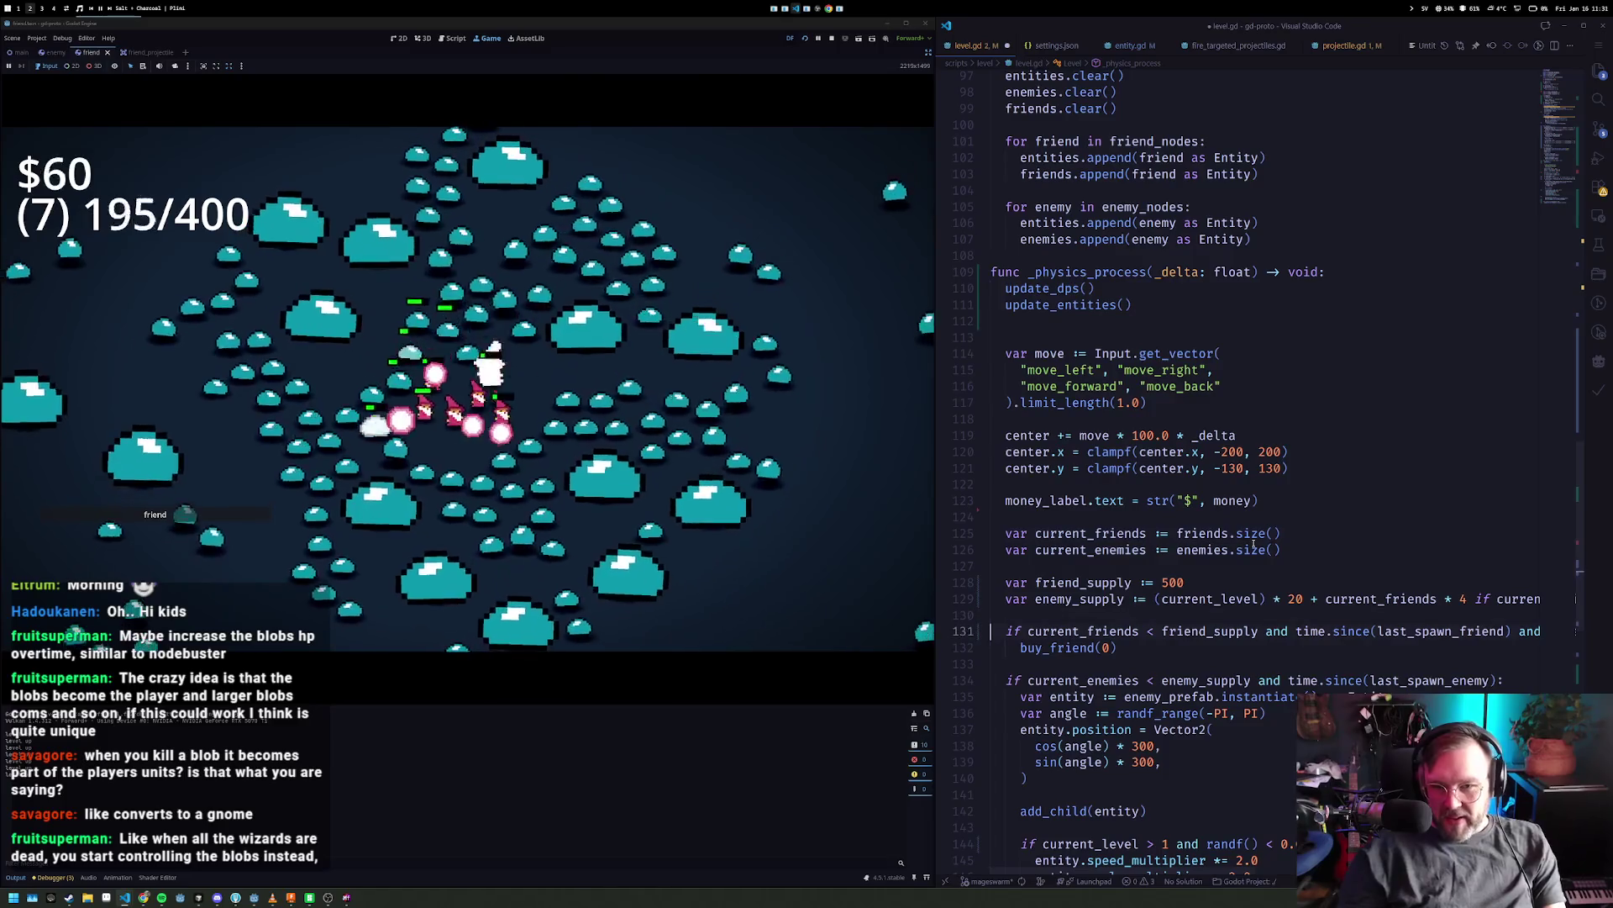
pyautogui.hscroll(3, 1254, 545)
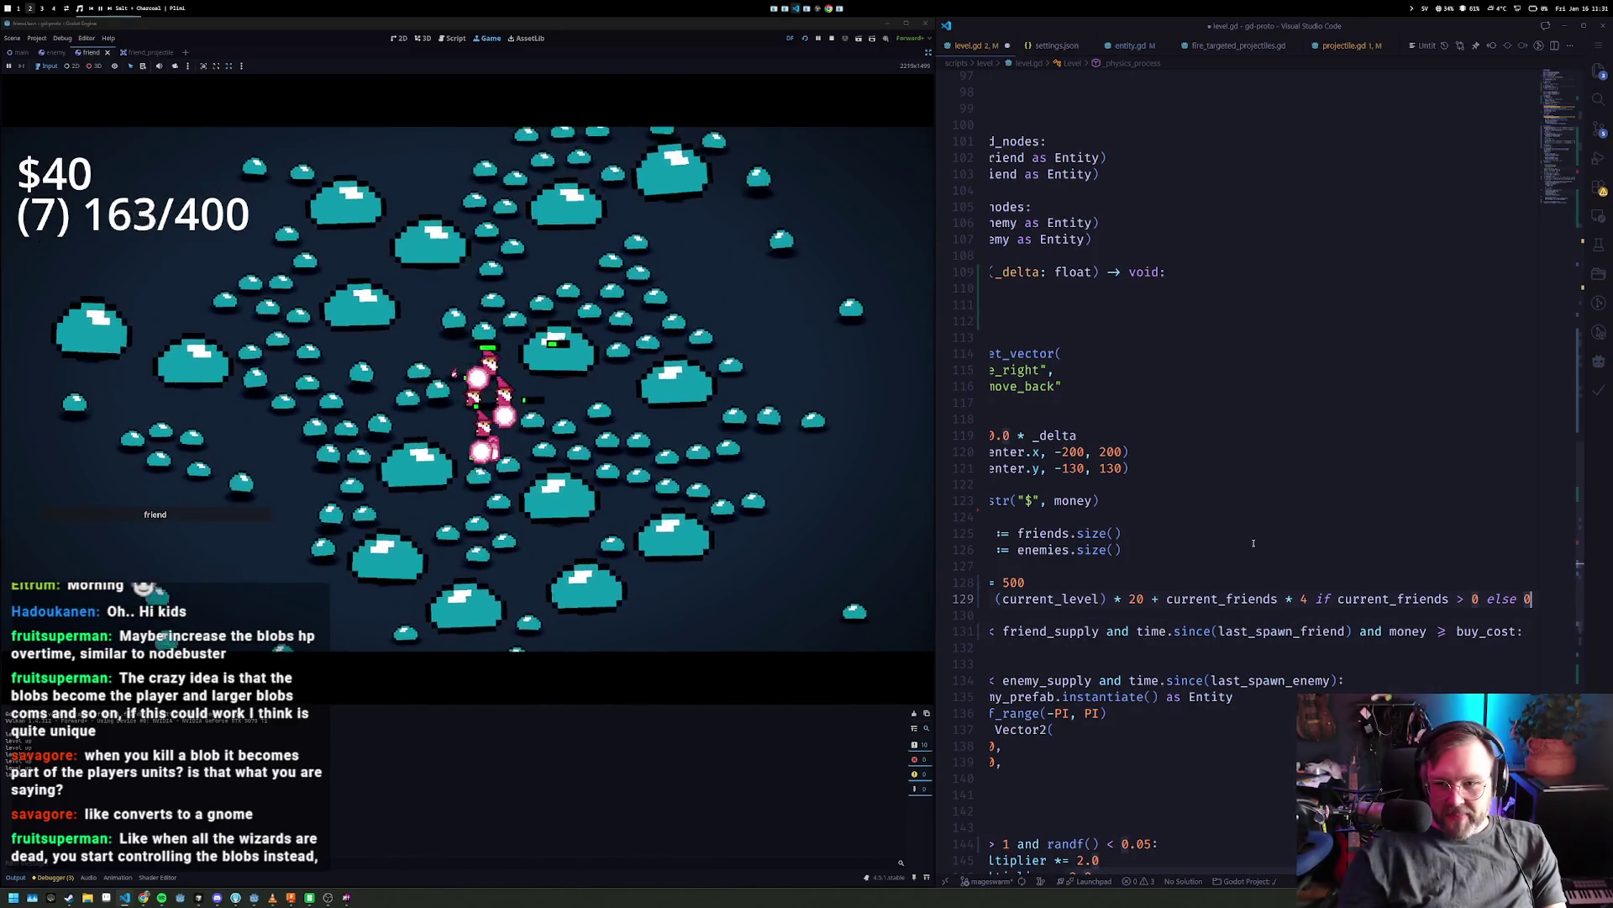
pyautogui.press('Return')
pyautogui.press('Return')
pyautogui.write('if')
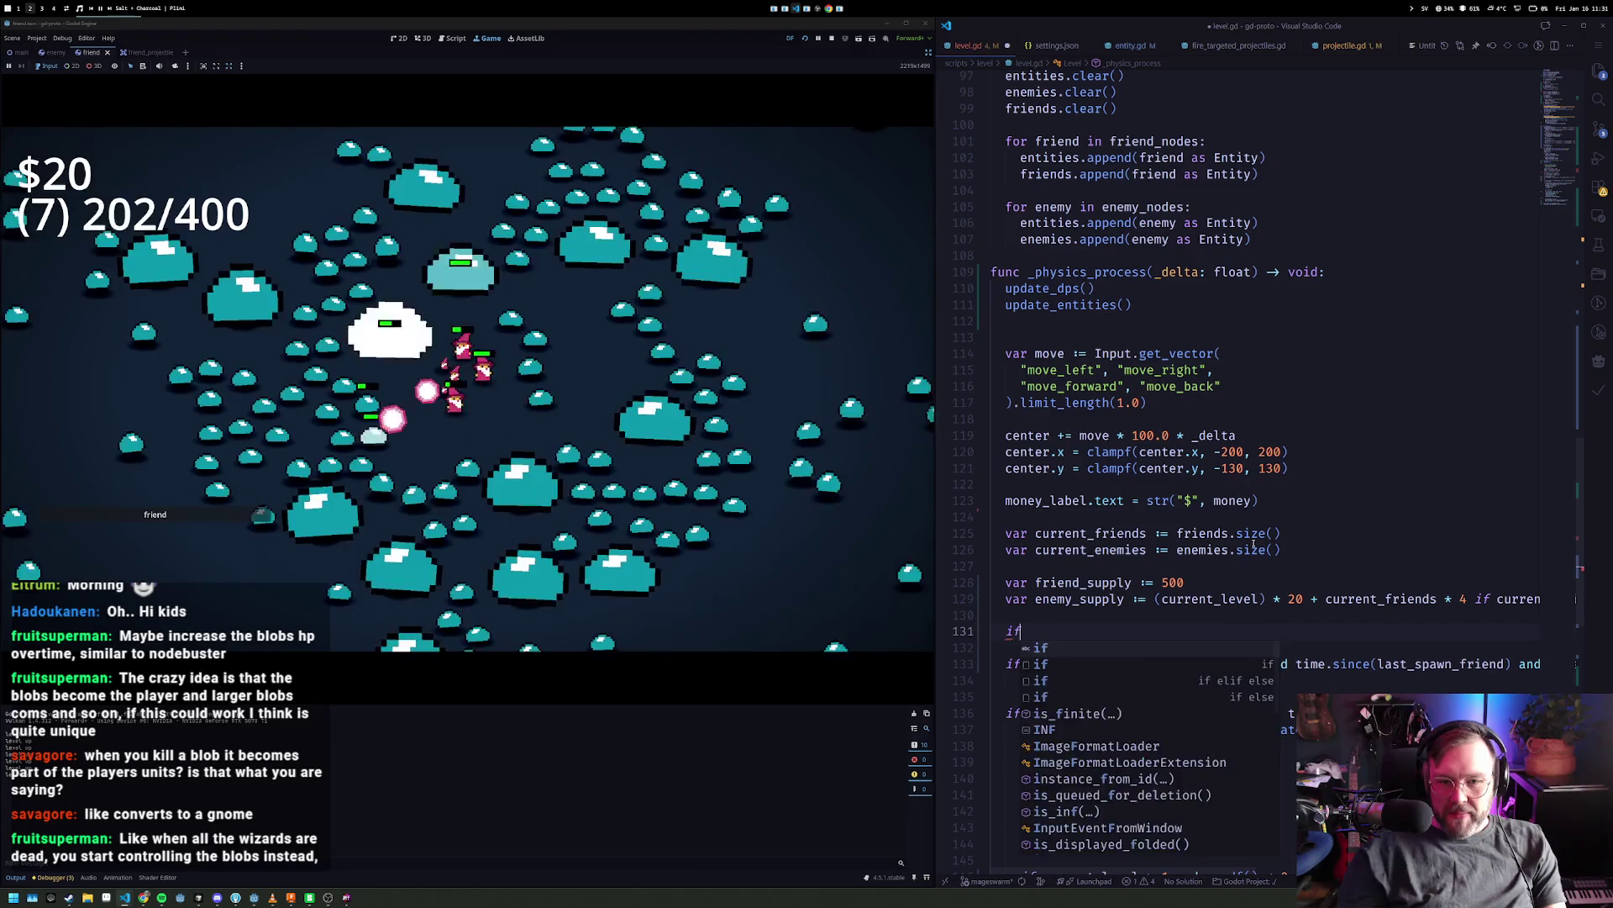
pyautogui.write(' froe')
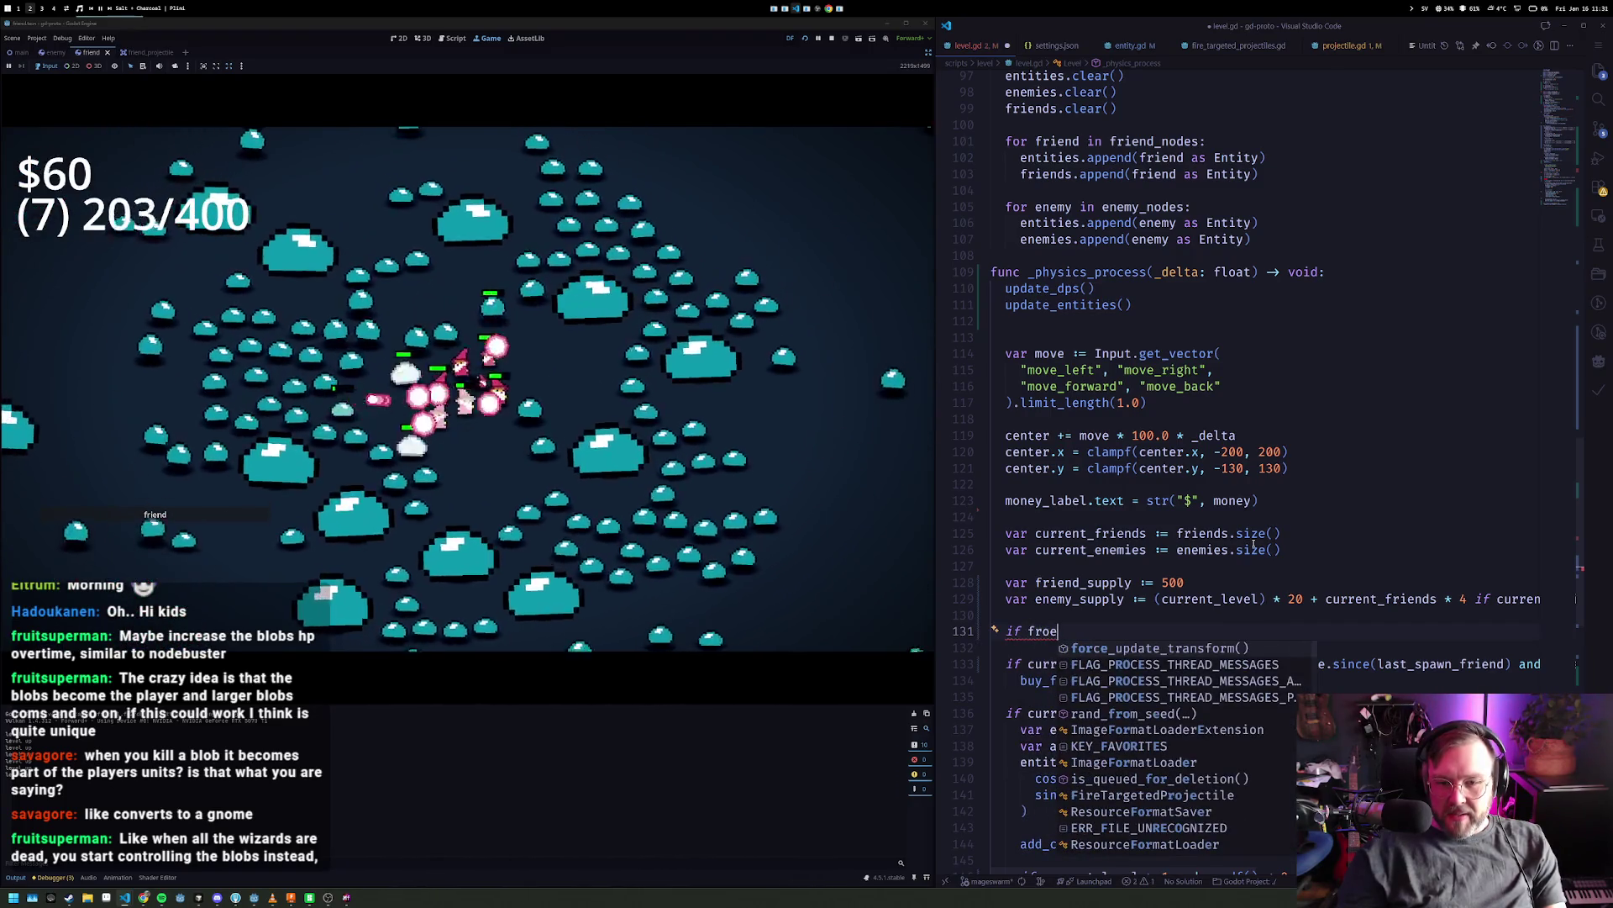
pyautogui.press('BackSpace')
pyautogui.press('BackSpace')
pyautogui.write('iend')
pyautogui.press('Down')
pyautogui.press('Down')
pyautogui.press('Down')
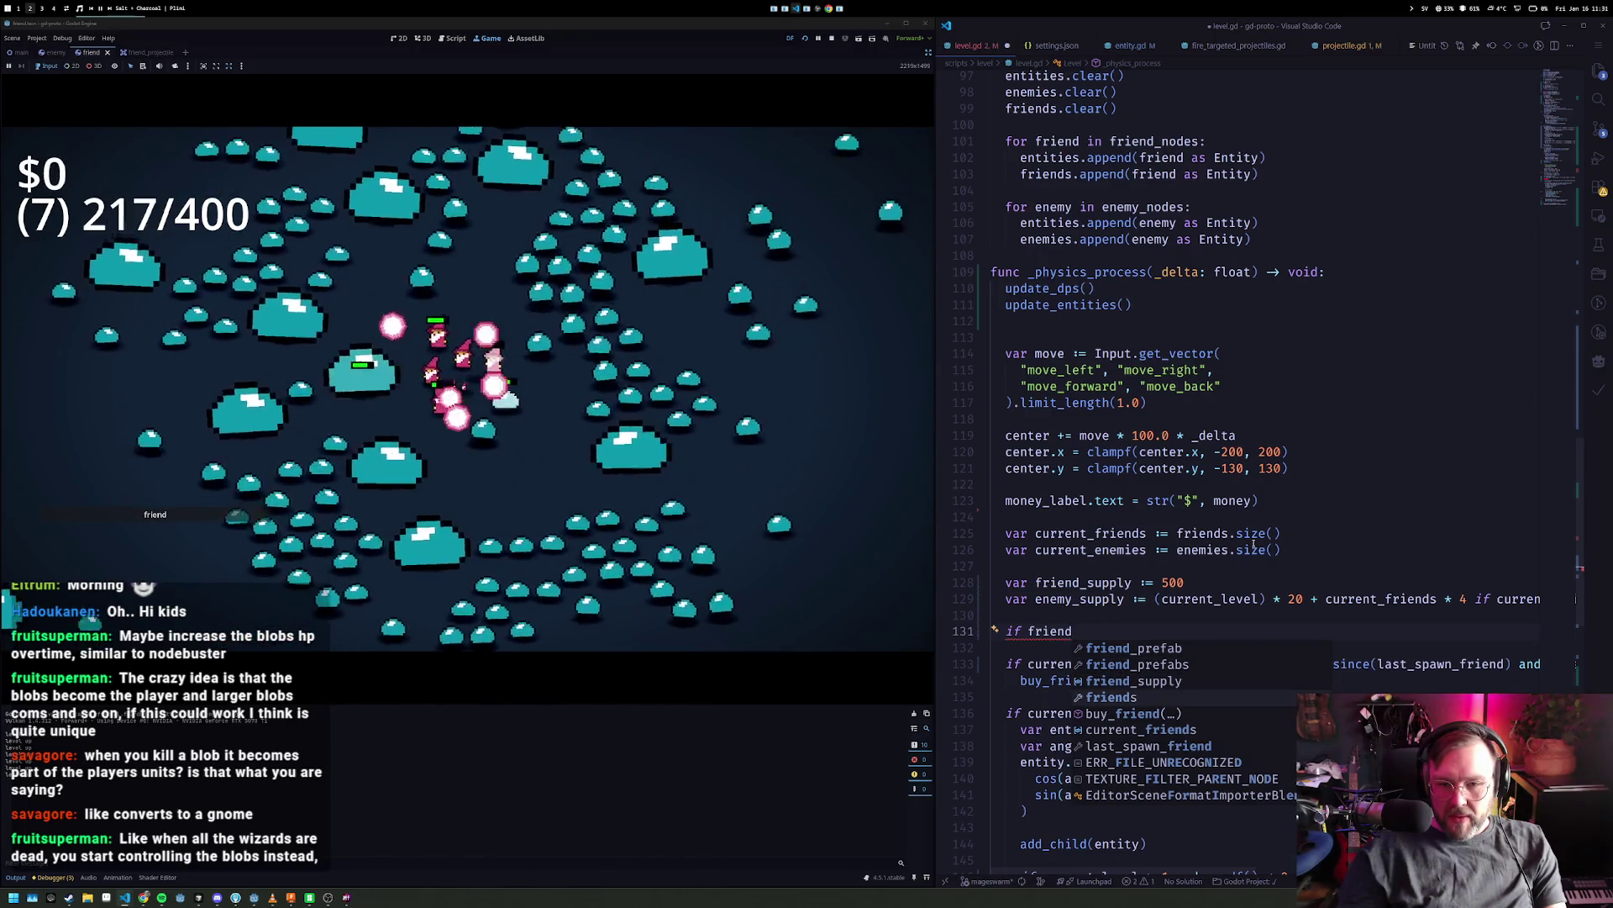
pyautogui.hotkey('ctrl', 'BackSpace')
pyautogui.write('current_')
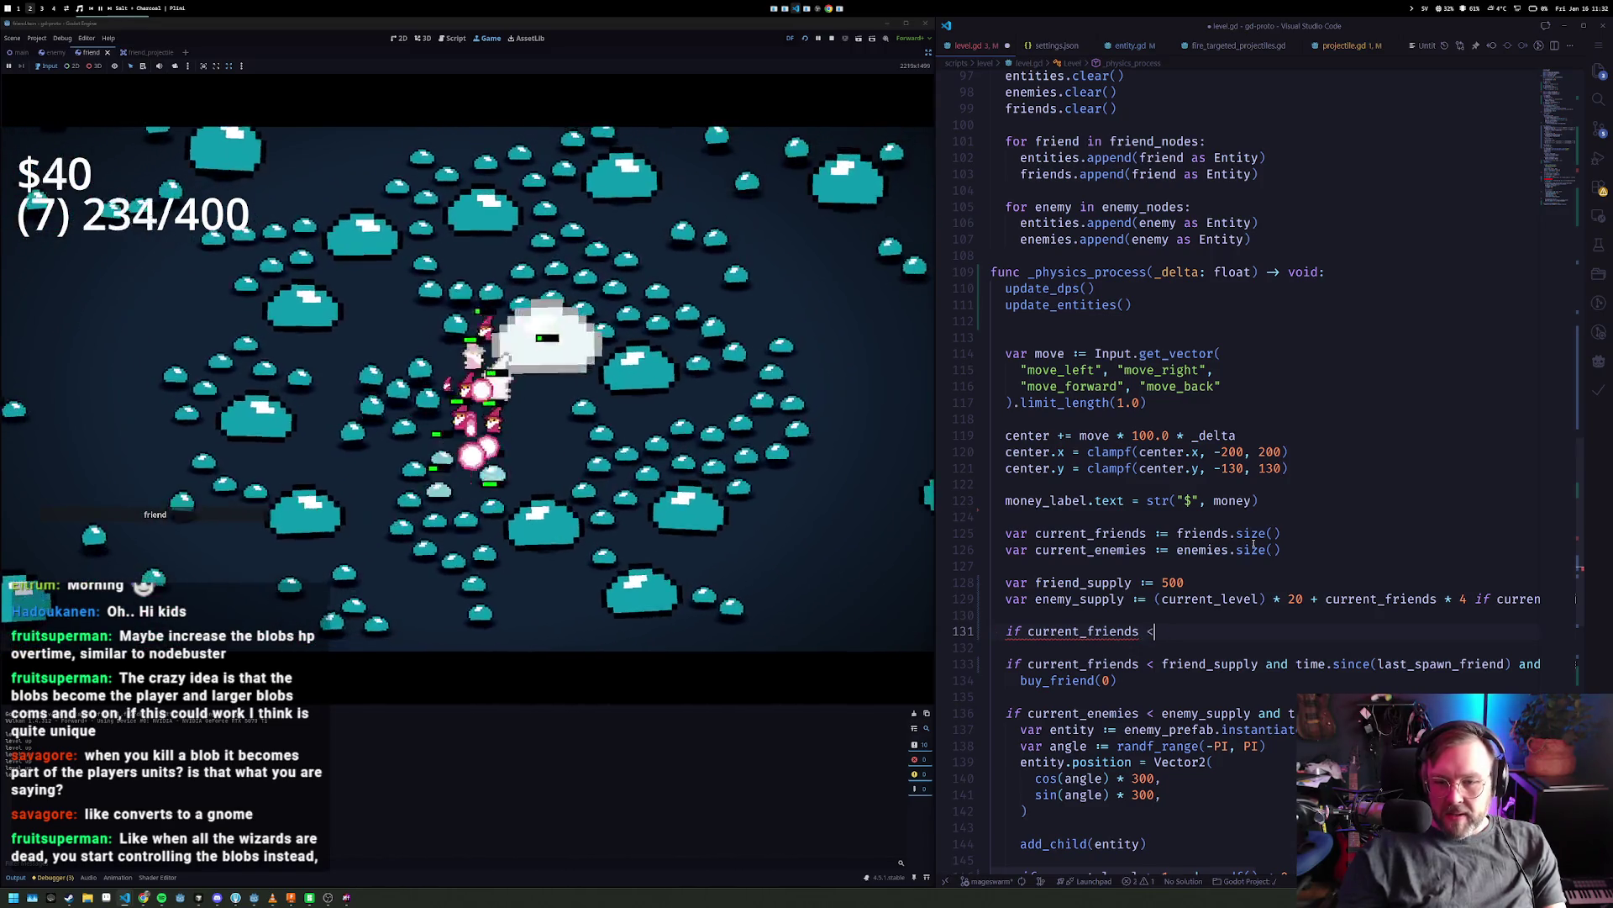
pyautogui.write('L:')
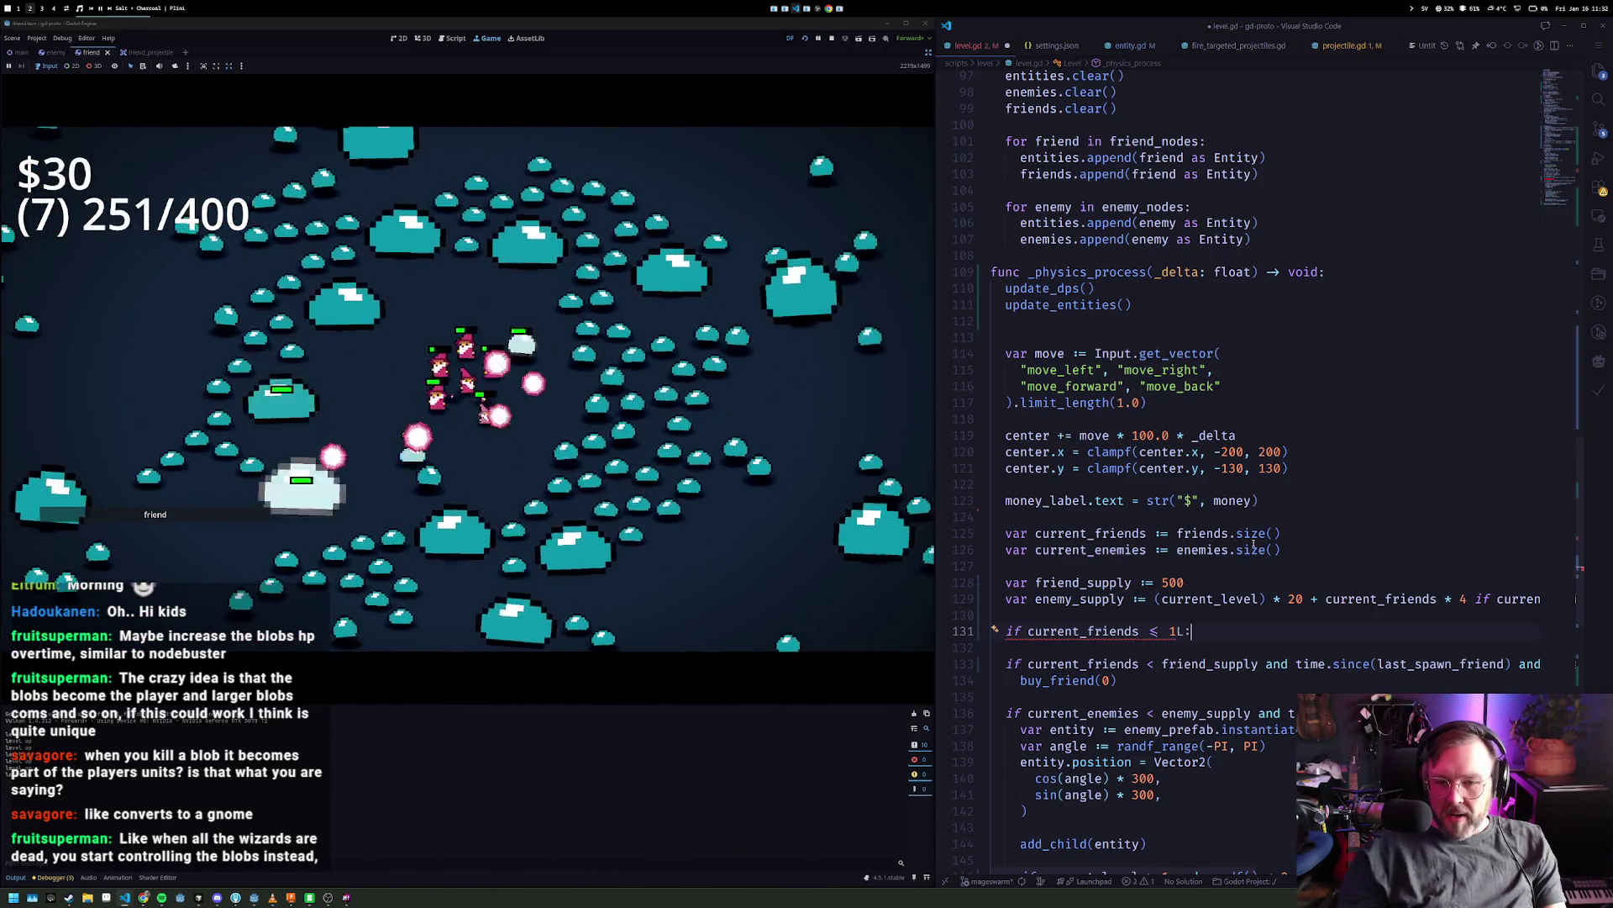
pyautogui.press('Return')
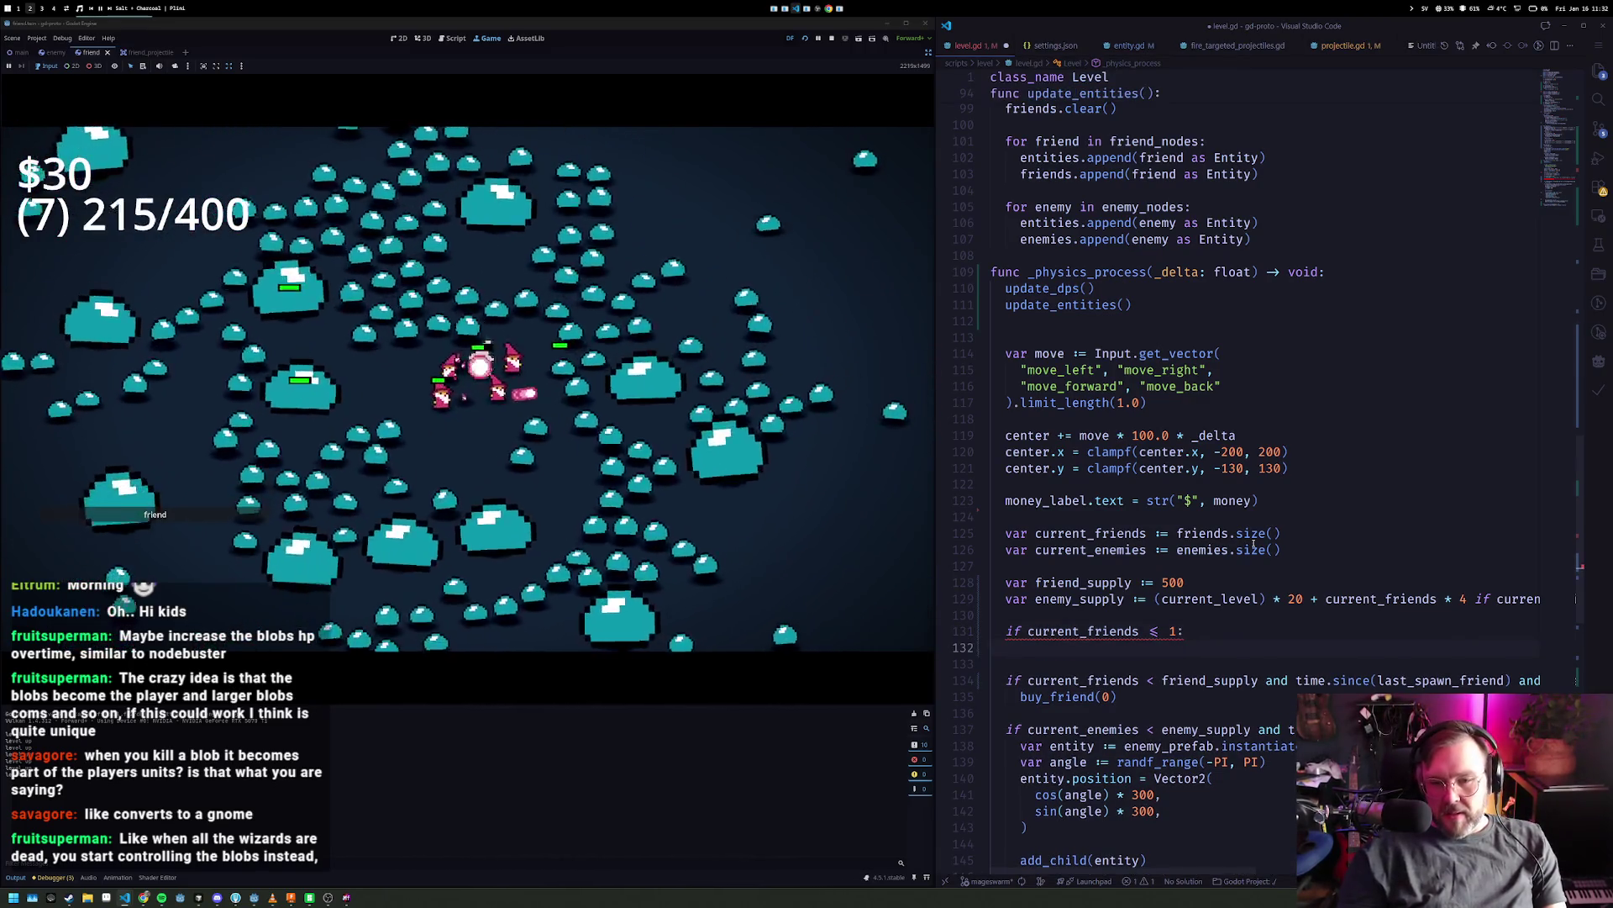
# - Add a 'for enemy in enemies:' loop that calls enemy.hurt(100000)
pyautogui.write('enemies')
pyautogui.press('Home')
pyautogui.write('for e')
pyautogui.press('Escape')
pyautogui.write('nemy in')
pyautogui.press('End')
pyautogui.write(':')
pyautogui.press('Return')
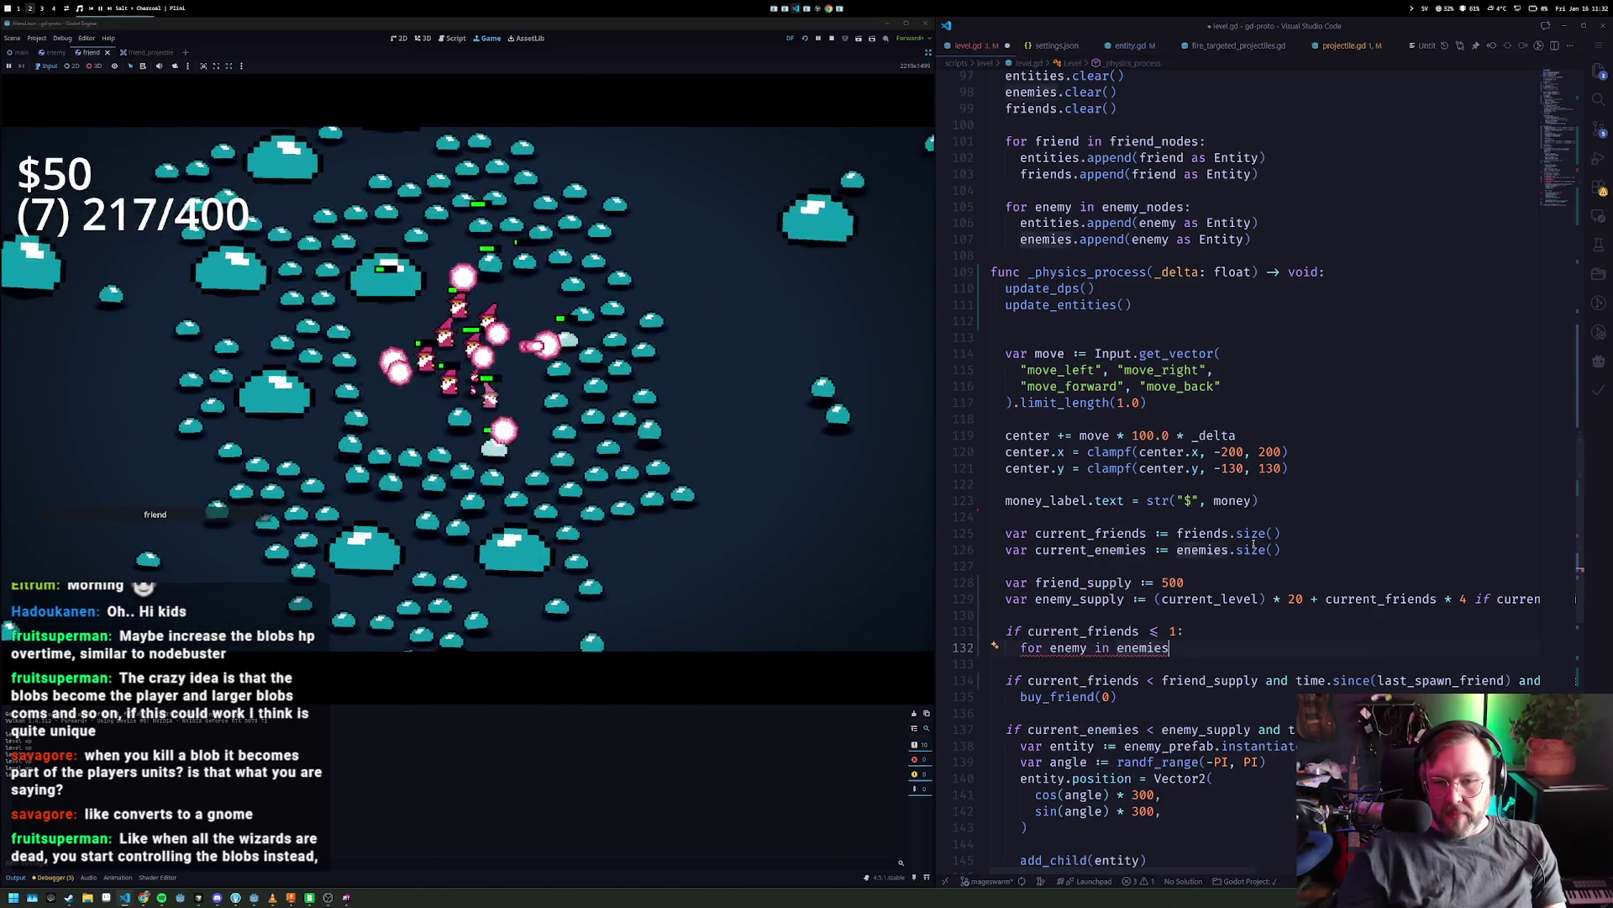
pyautogui.write('enemy.hurt(1000')
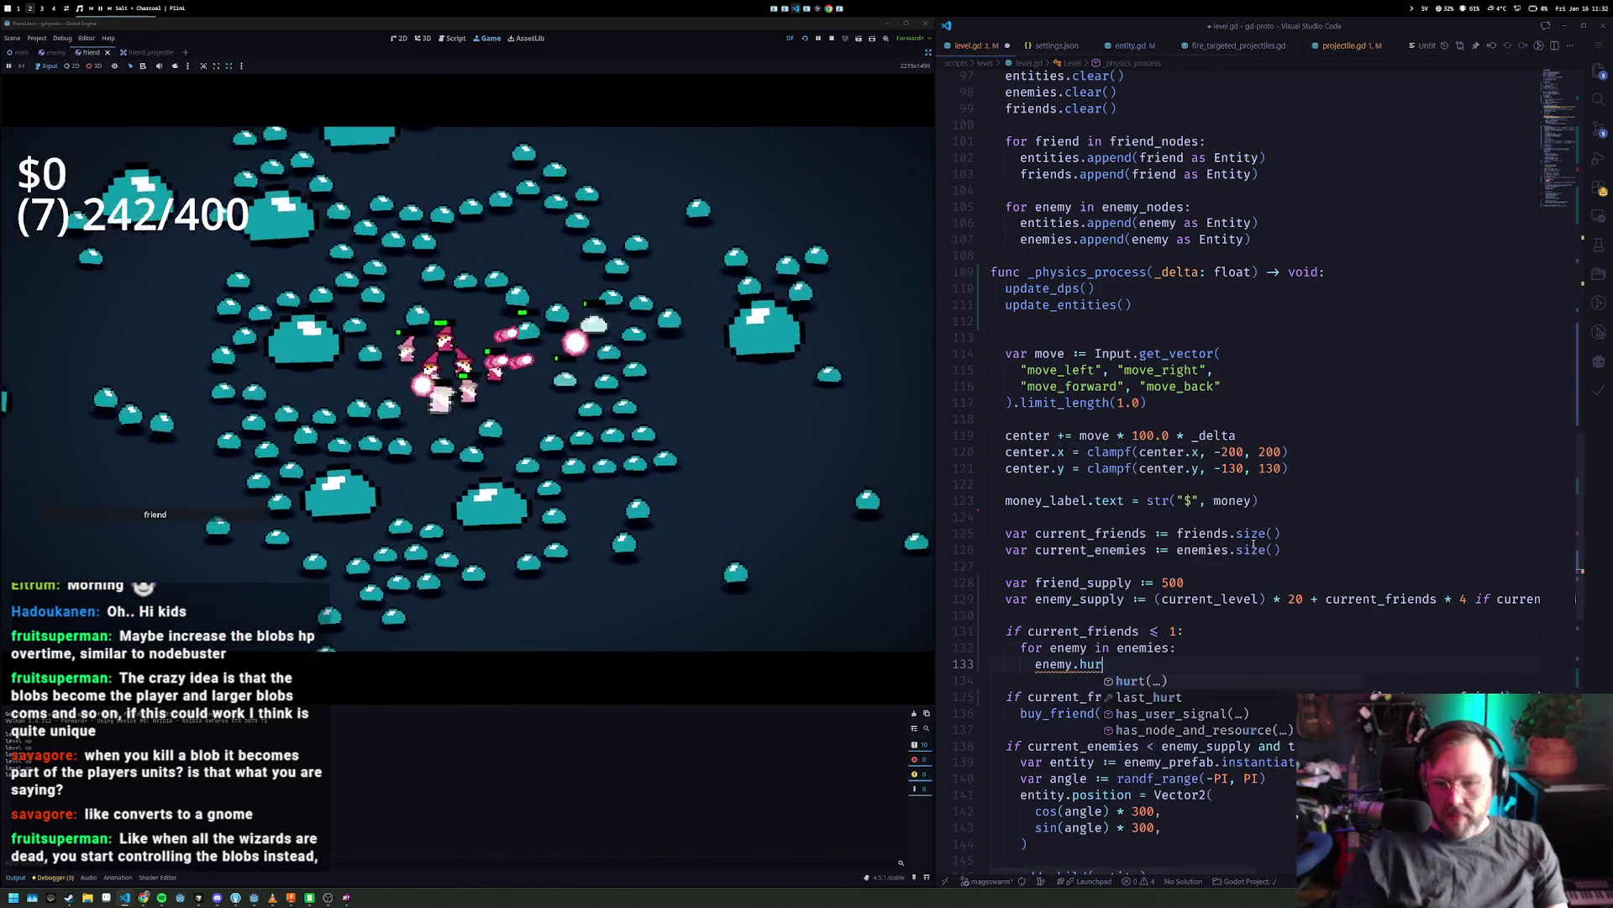
pyautogui.write('00)')
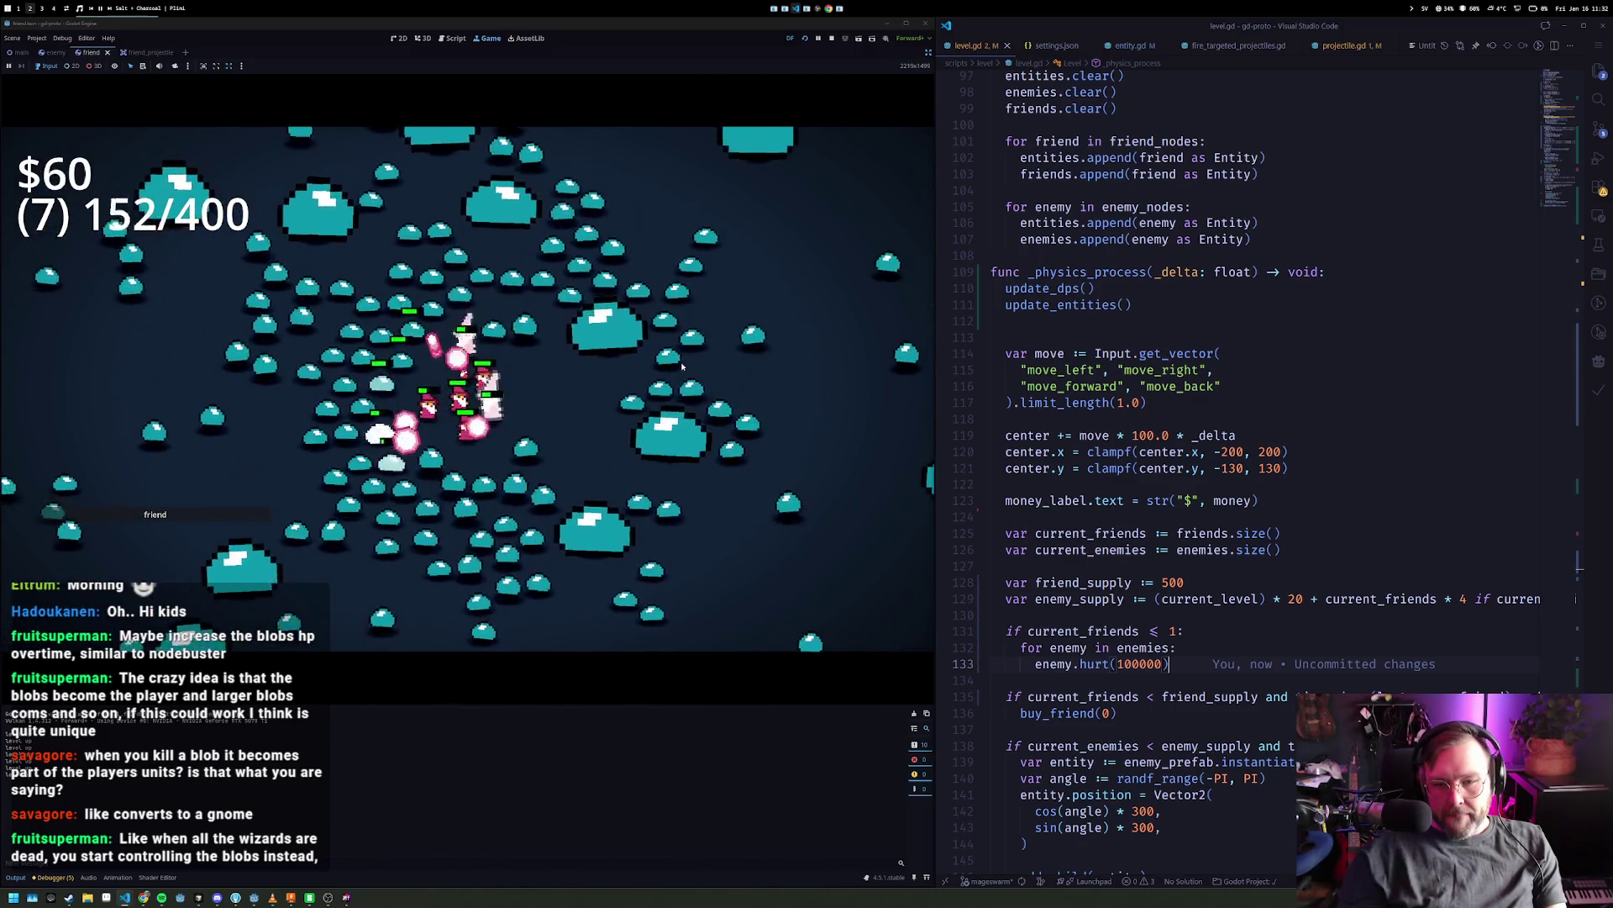
# - Add a 'return' after the enemy-killing loop and save level.gd
pyautogui.press('Return')
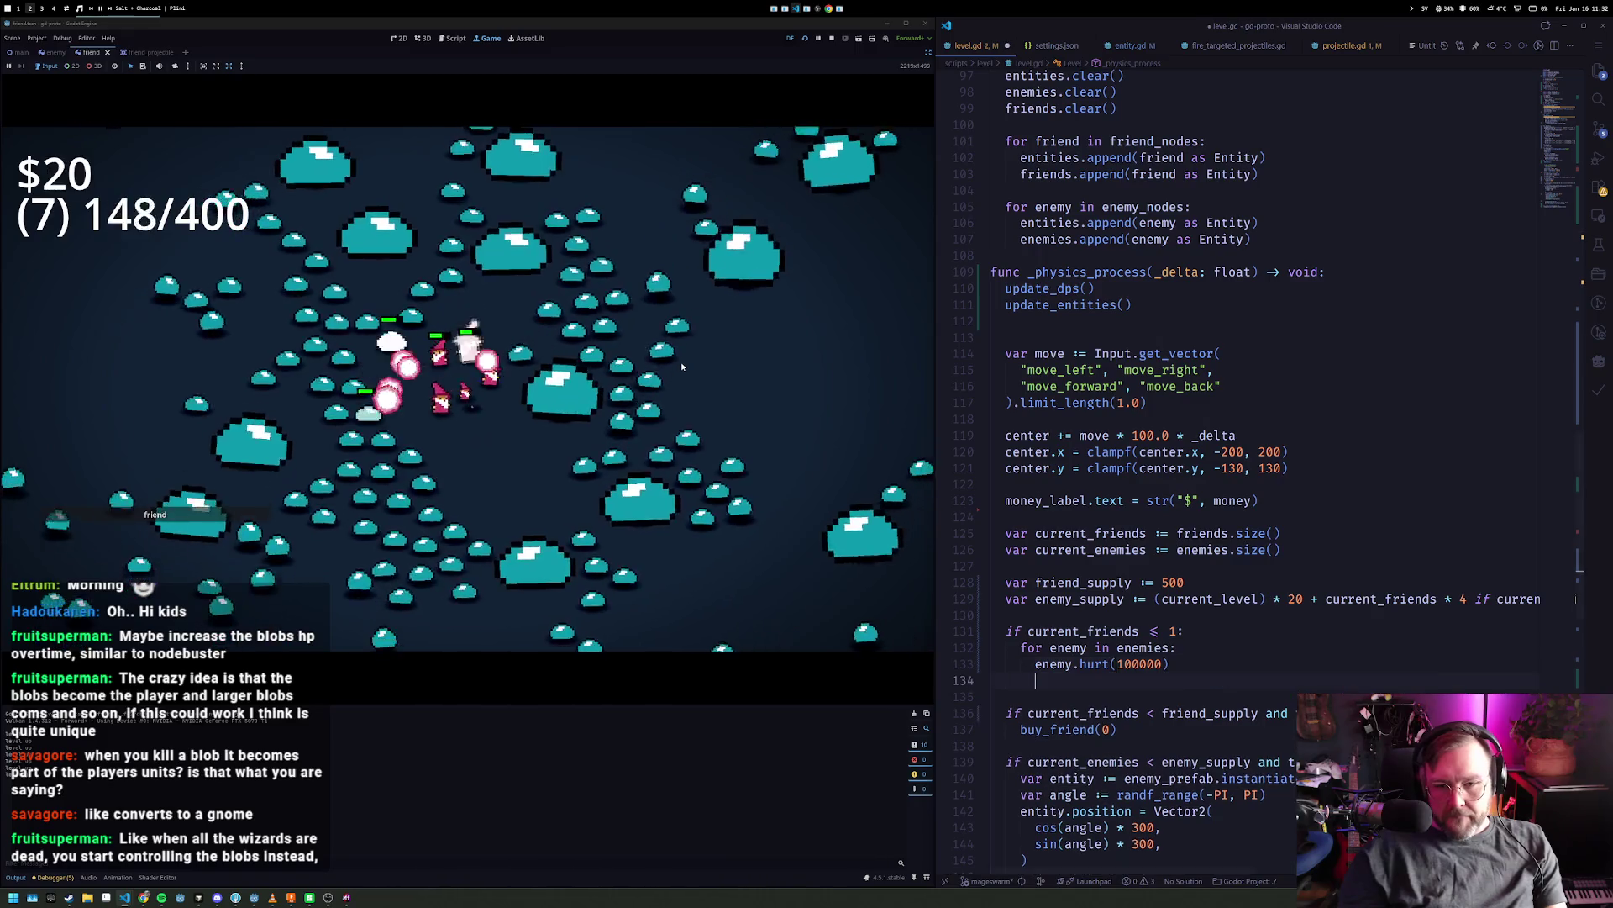
pyautogui.write('return')
pyautogui.hotkey('ctrl', 's')
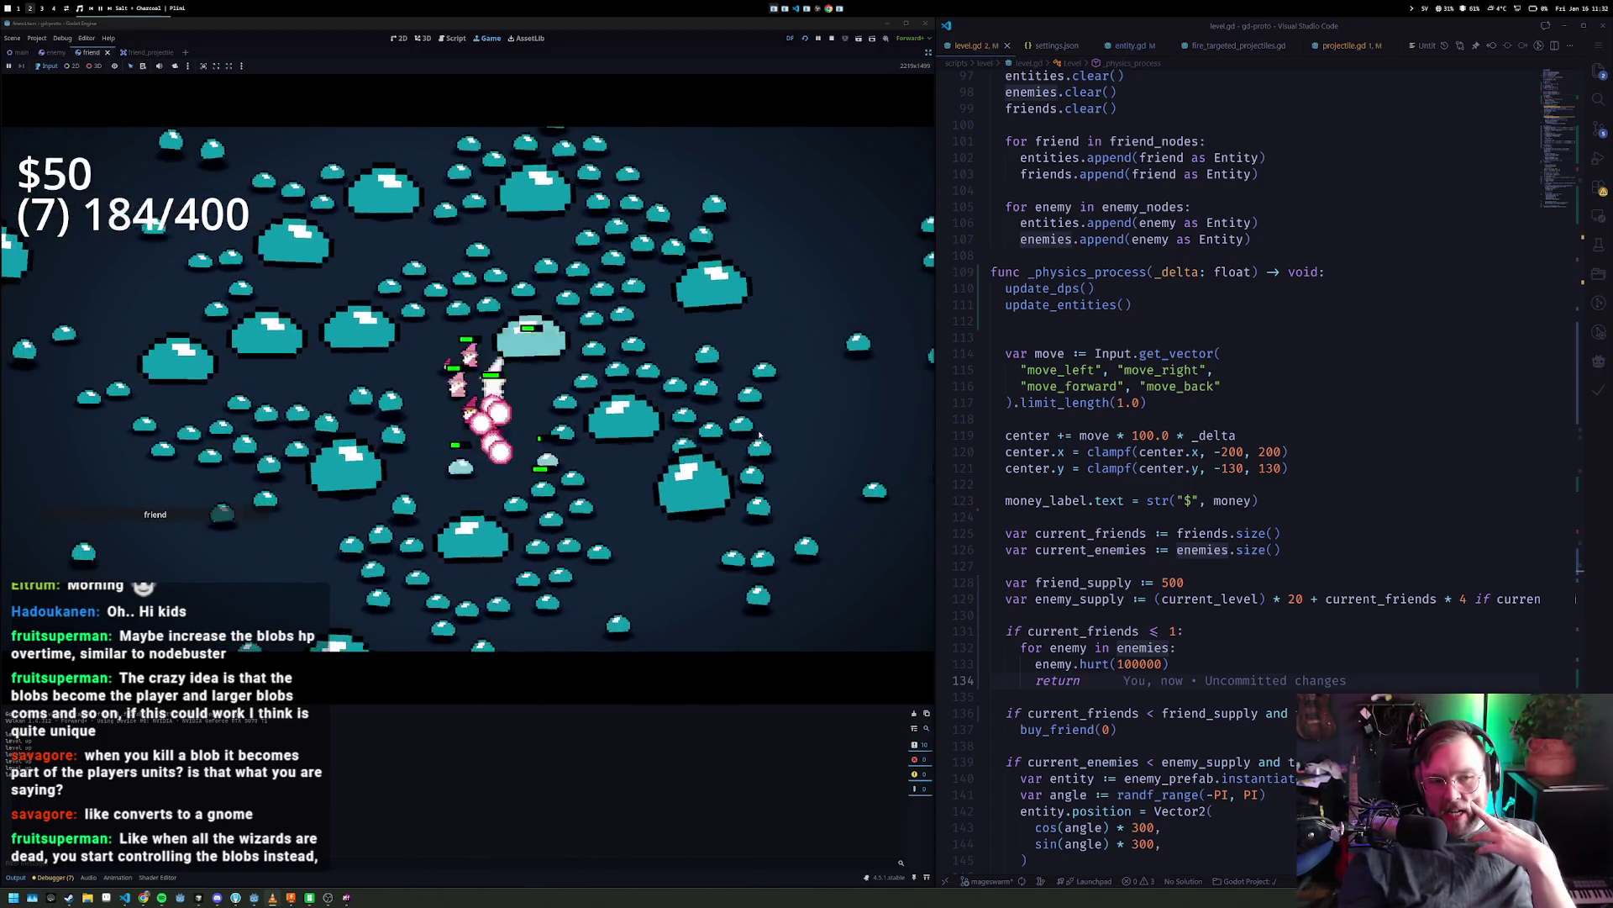
pyautogui.click(1315, 255)
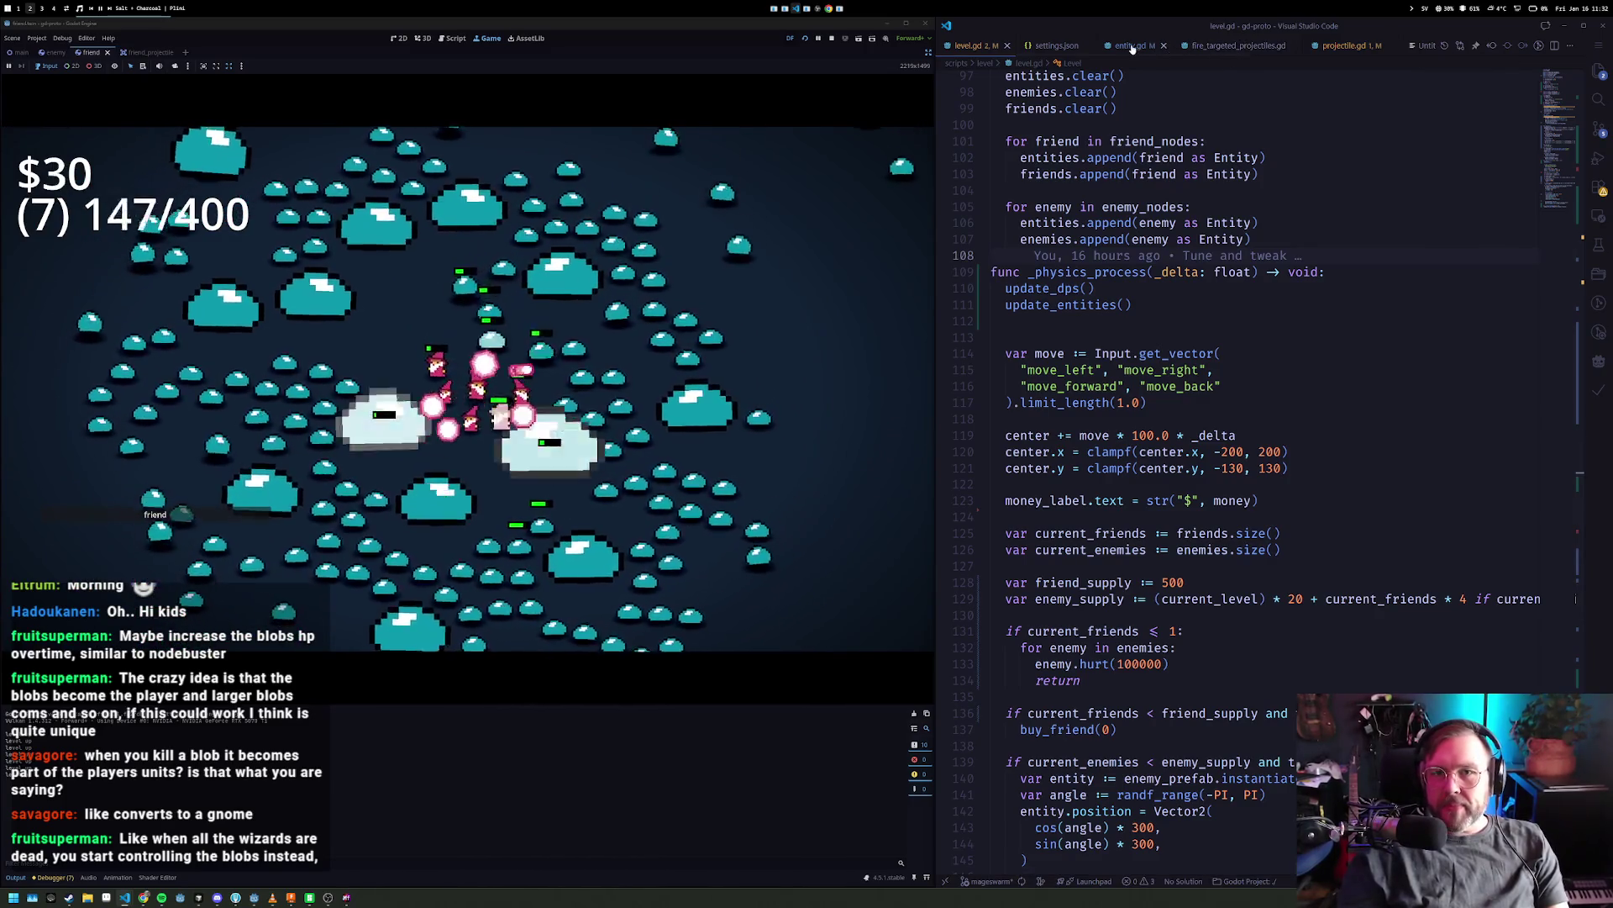
# - Open fire_targeted_projectiles.gd in VS Code and restore Godot's scene and inspector panels
pyautogui.click(1283, 48)
pyautogui.scroll(-8, 1158, 469)
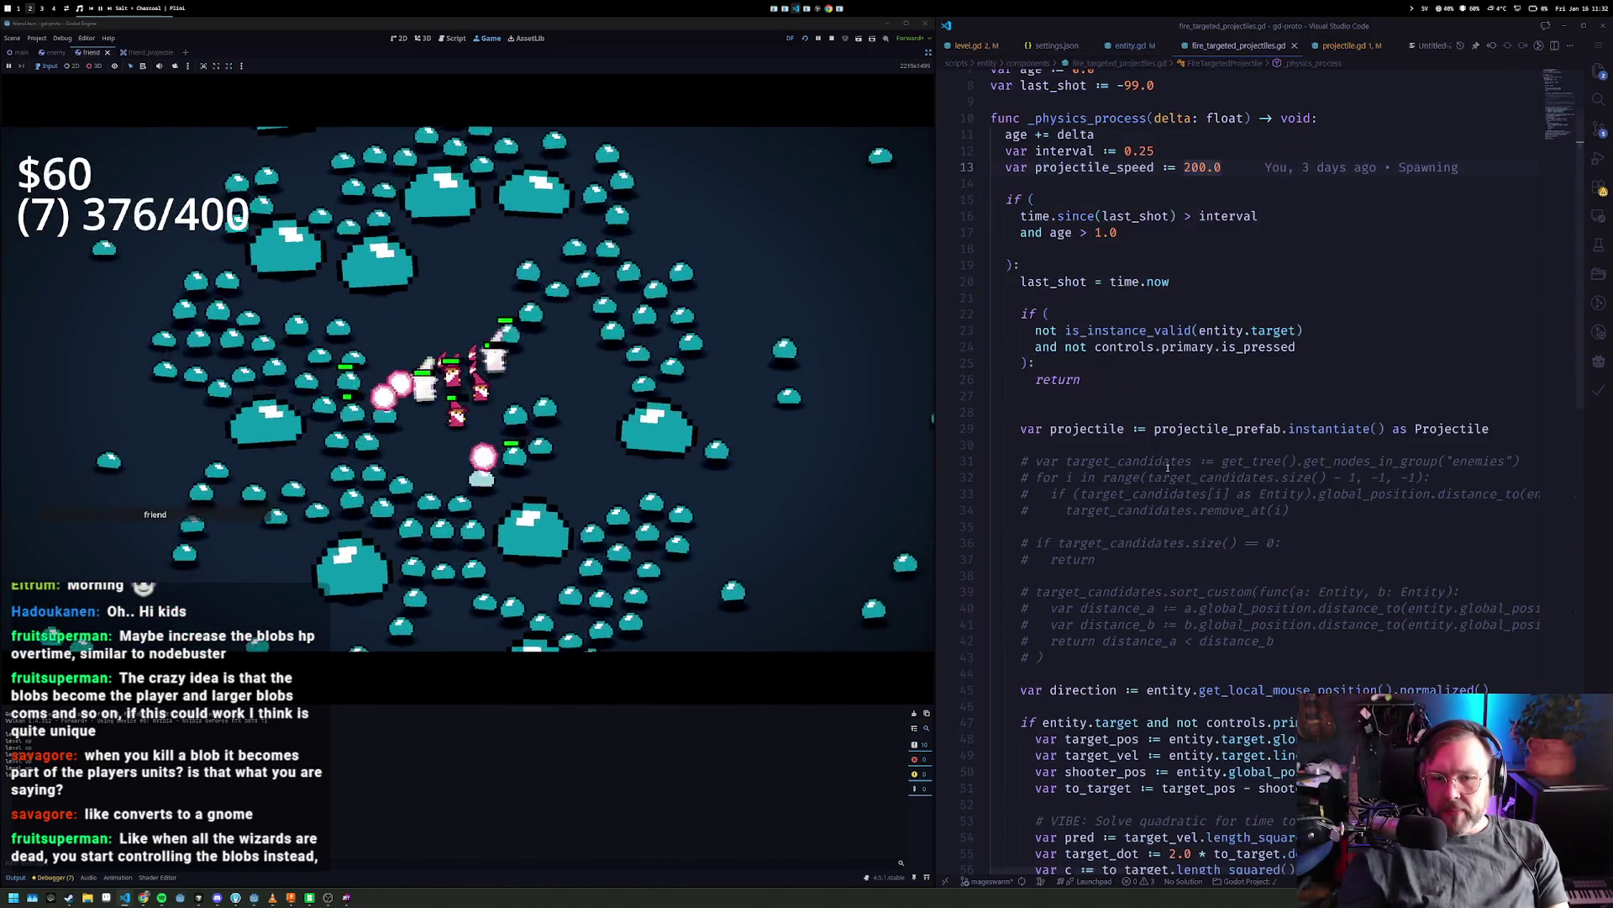
pyautogui.scroll(8, 1117, 453)
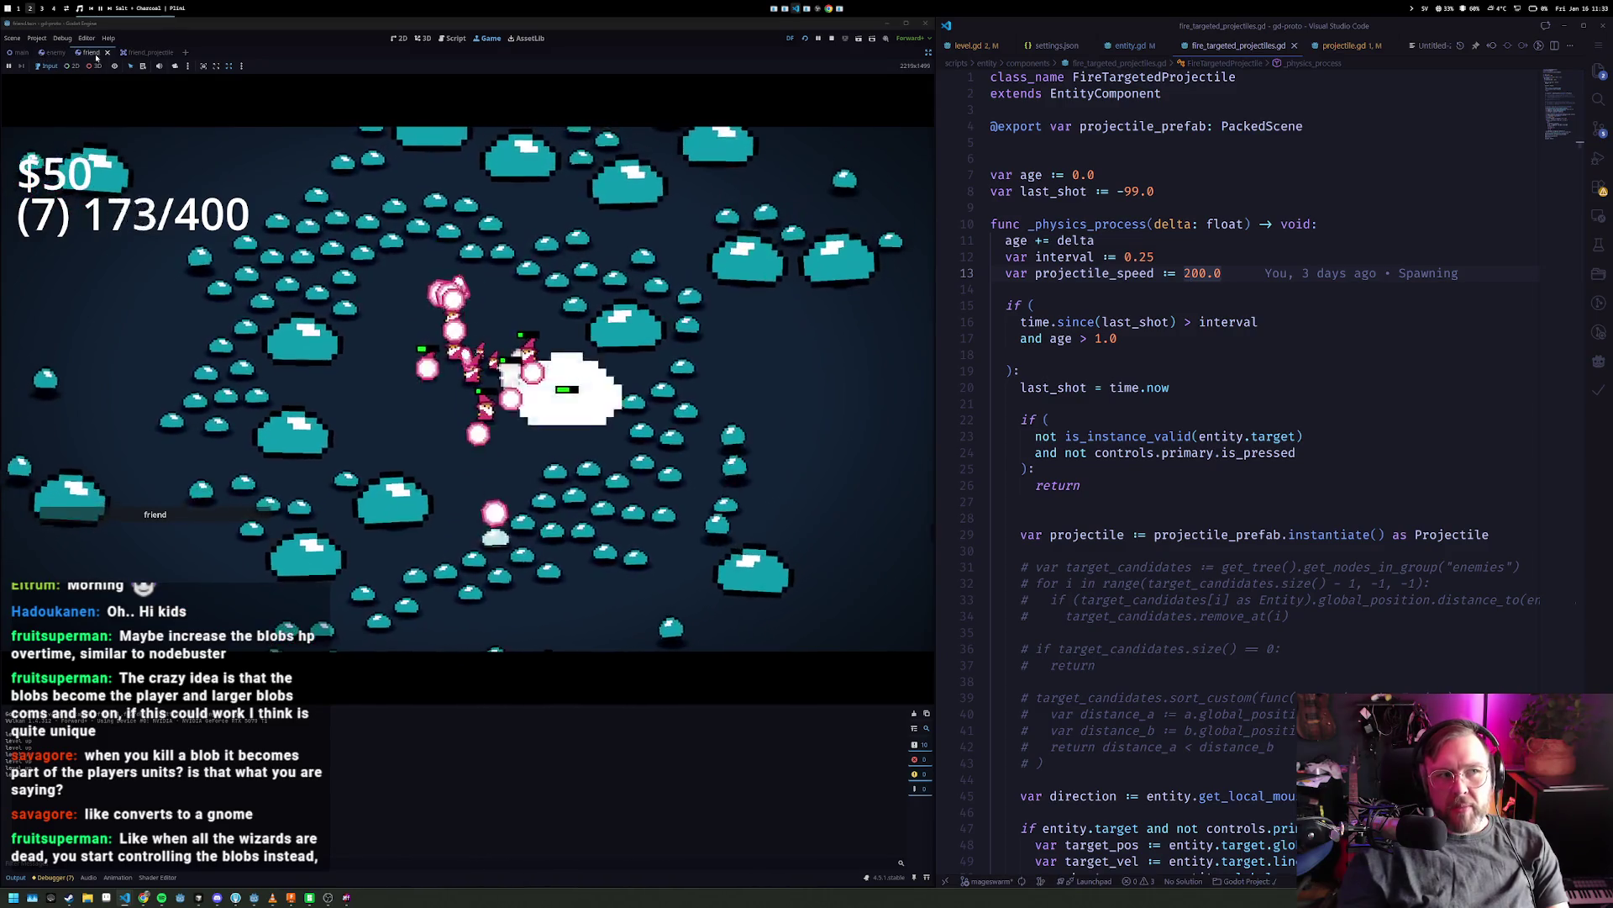
pyautogui.hotkey('ctrl', 'shift', 'F11')
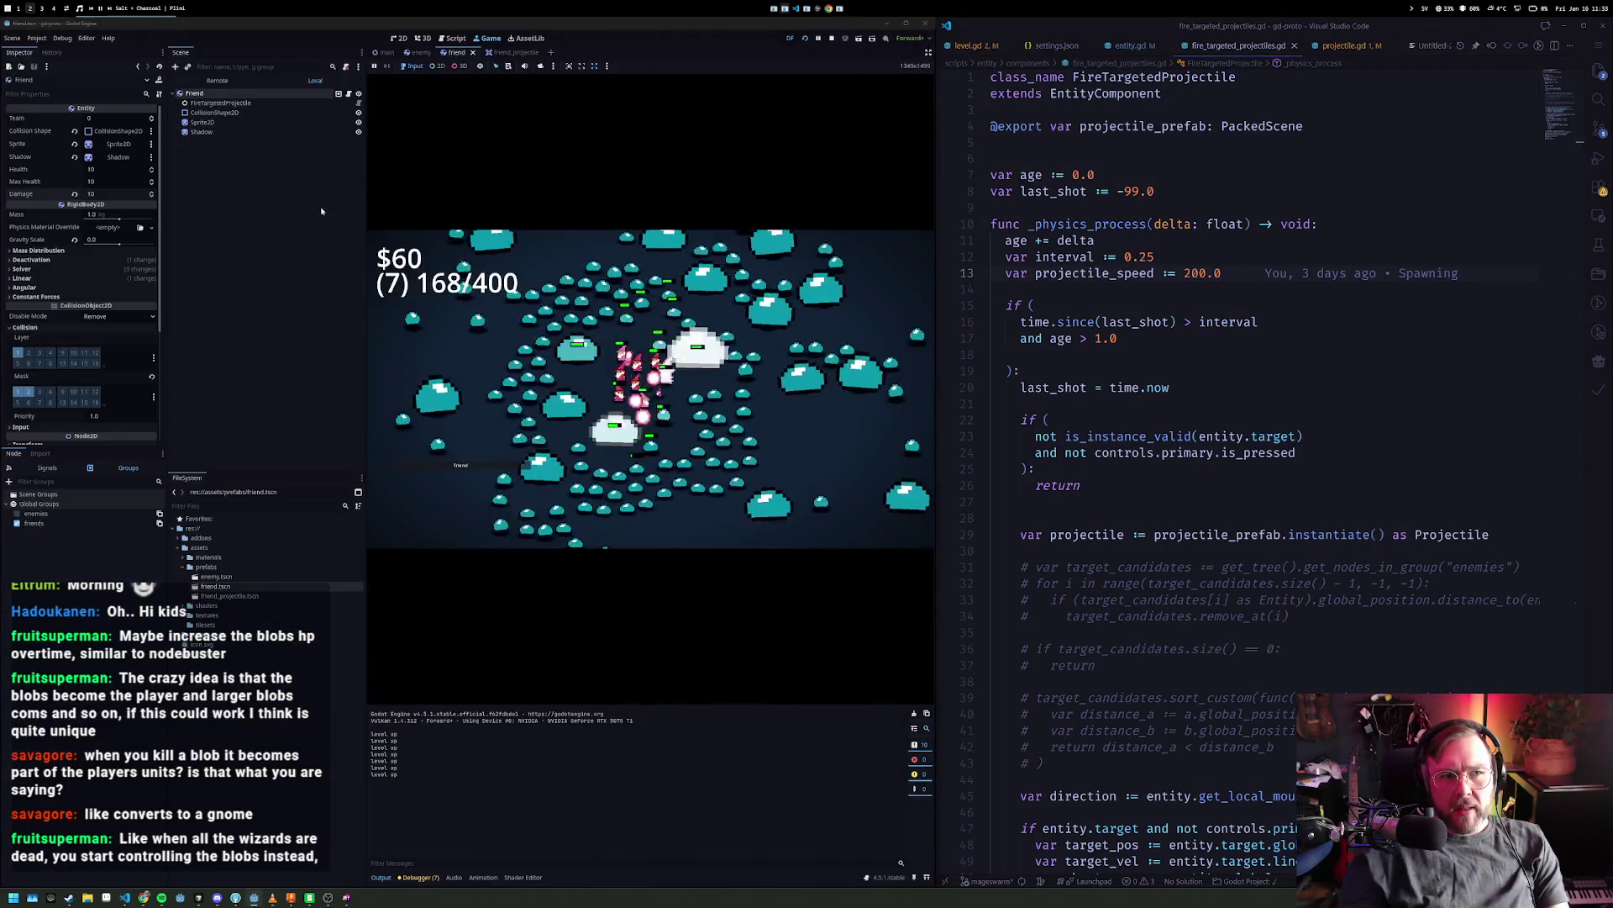
# - Set the friend wizard's Max Health, Damage and Health to 20 each
pyautogui.click(112, 183)
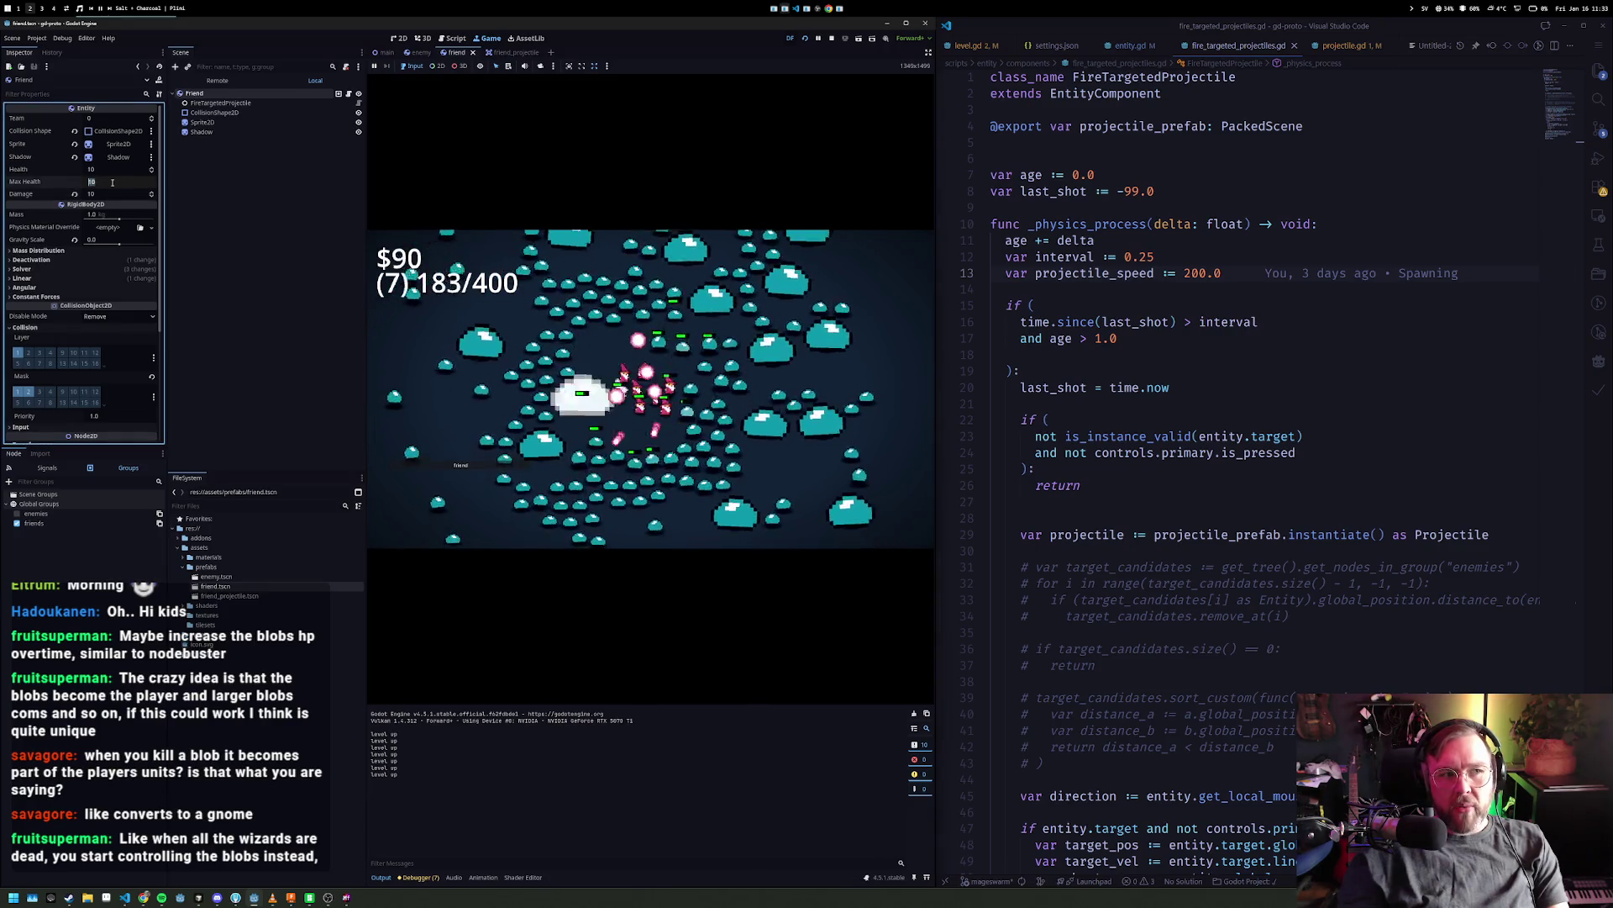
pyautogui.write('20')
pyautogui.press('Tab')
pyautogui.write('20')
pyautogui.press('Return')
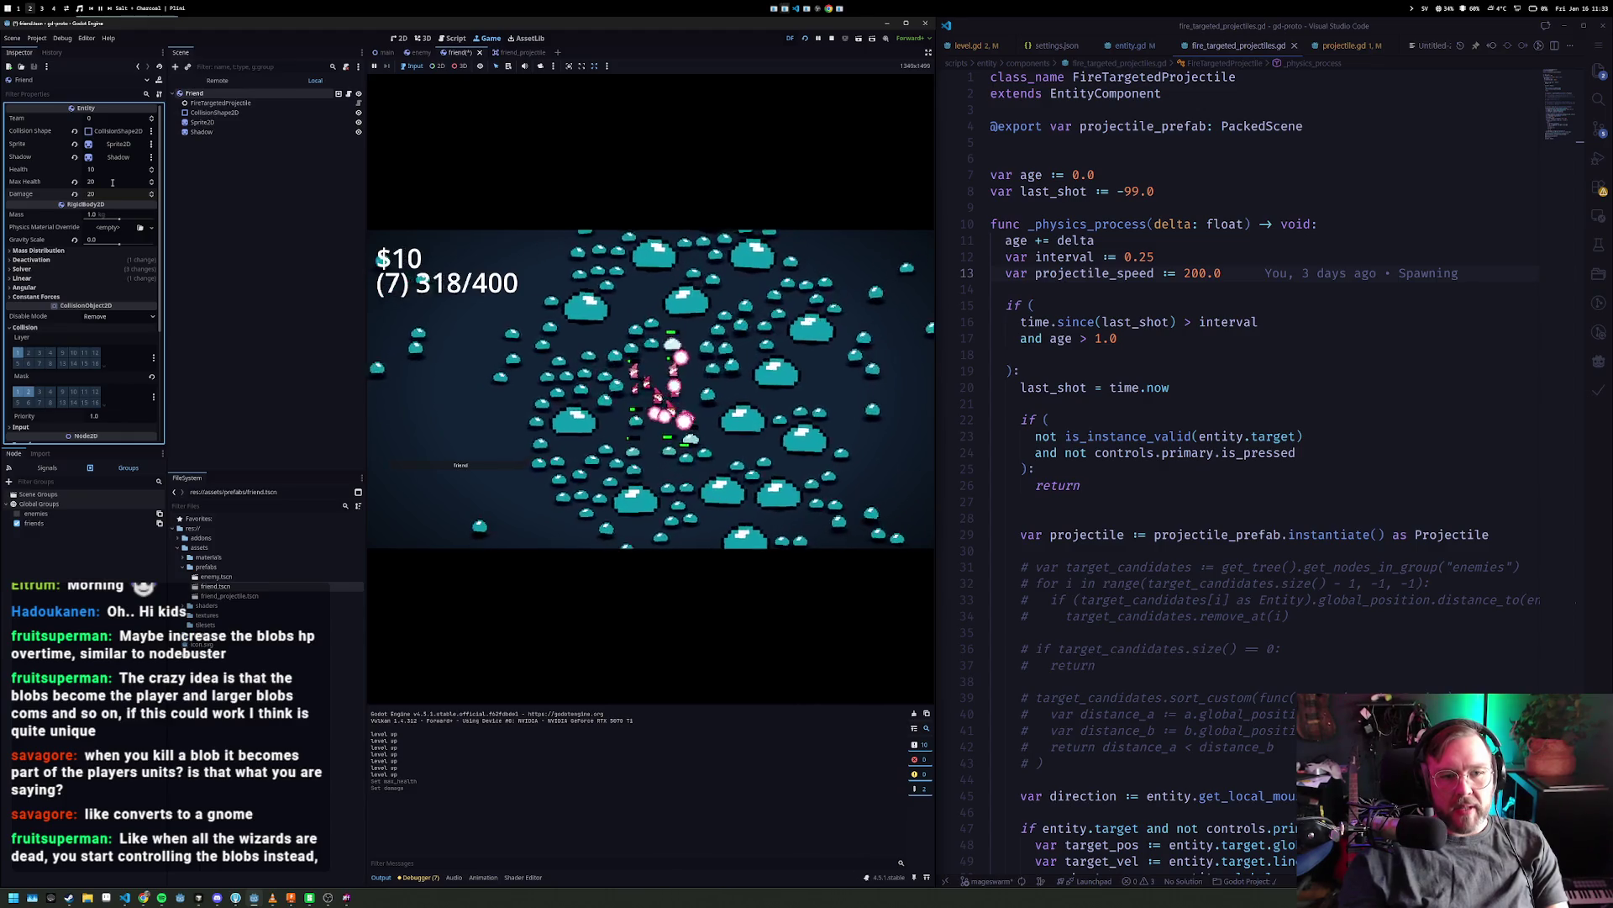
pyautogui.click(109, 169)
pyautogui.write('20')
pyautogui.press('Return')
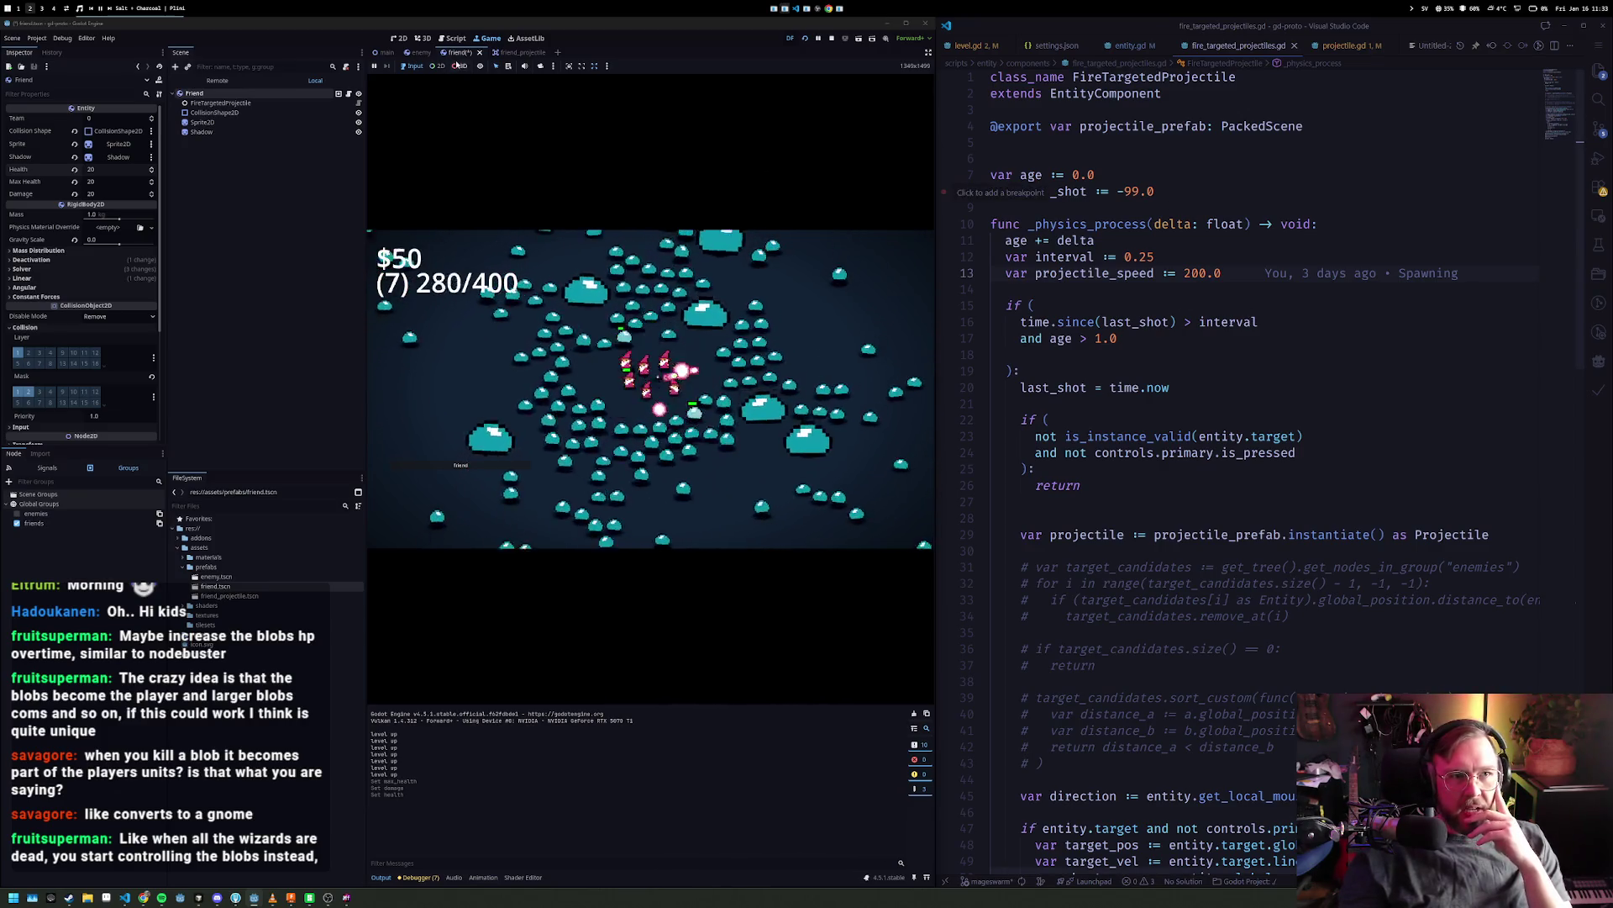
# - Open the friend_projectile scene, inspect FriendProjectile, and return to fire_targeted_projectiles.gd
pyautogui.click(499, 54)
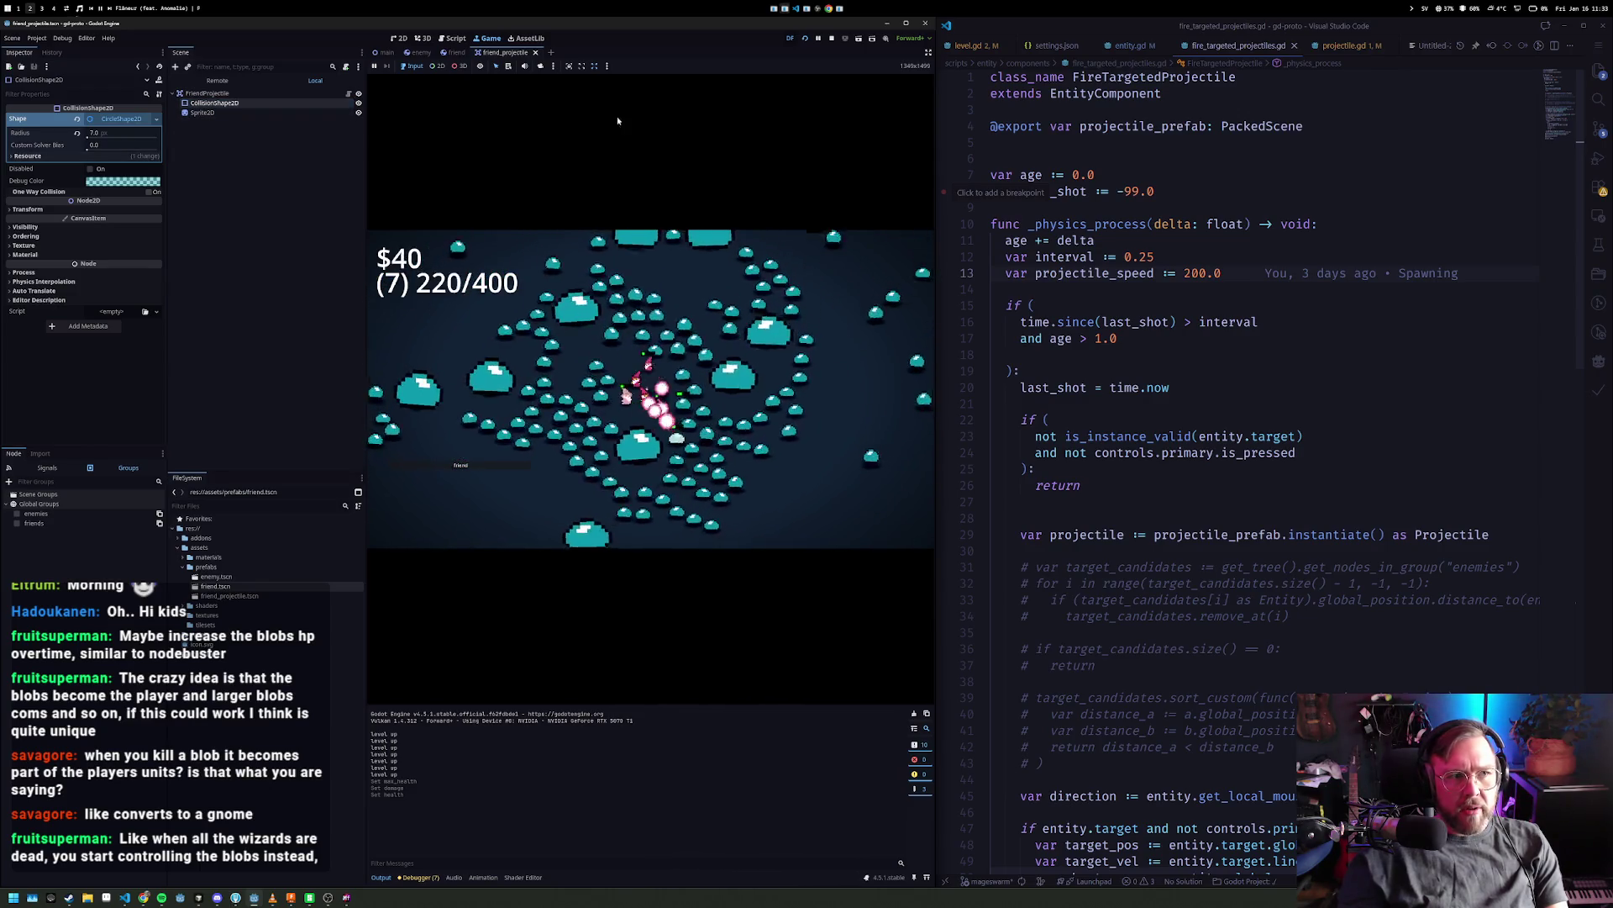
pyautogui.click(1342, 48)
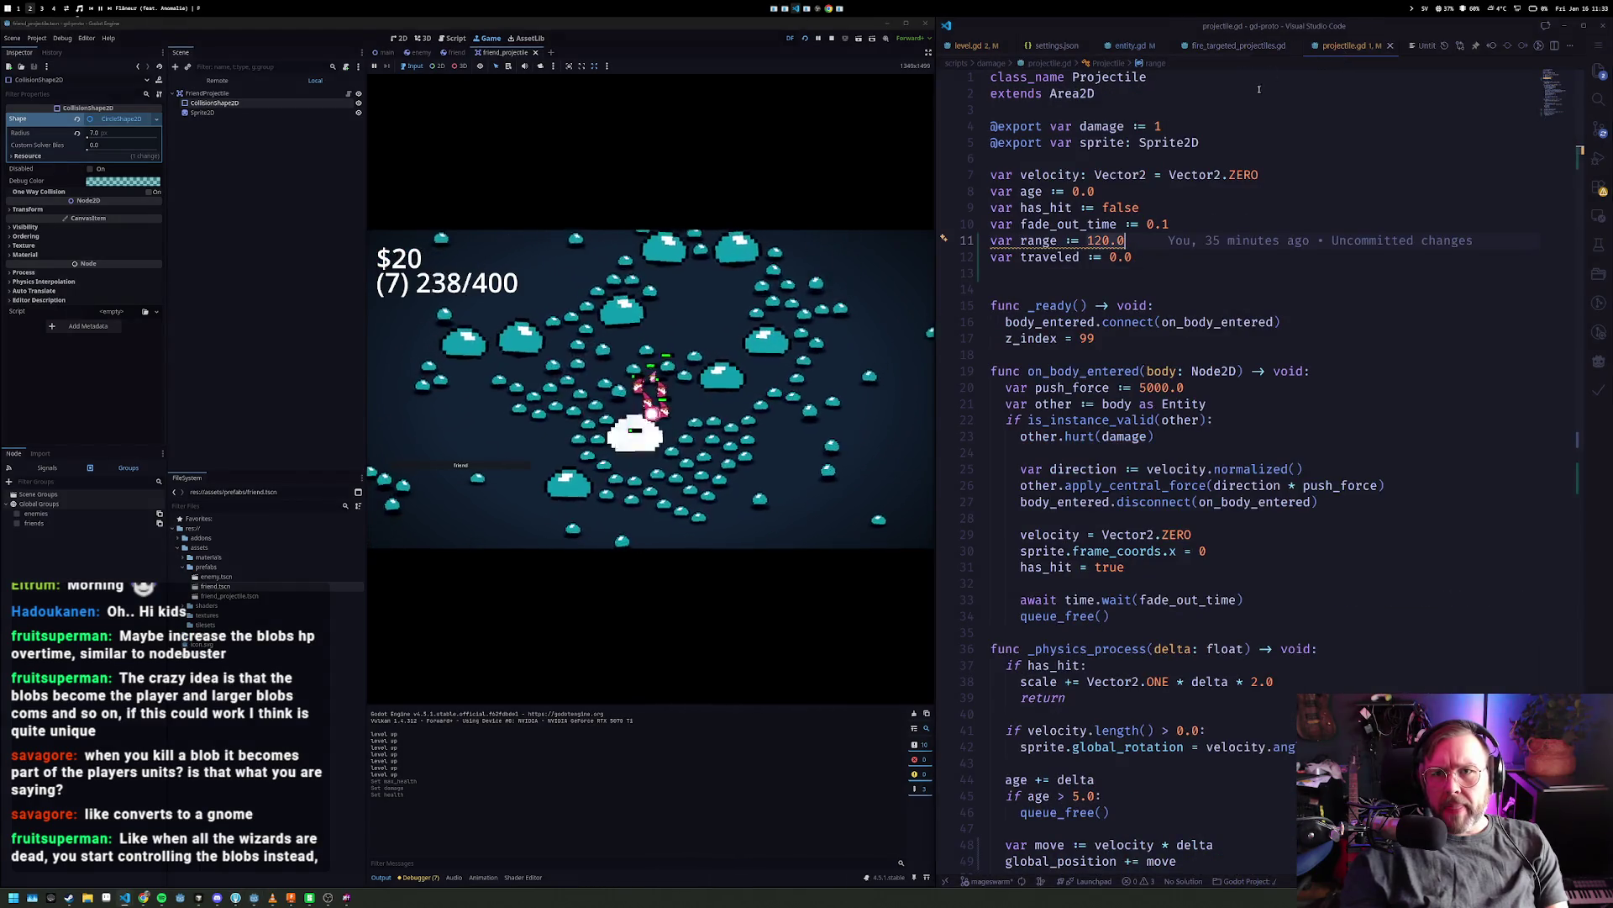
pyautogui.click(1217, 48)
pyautogui.click(1342, 46)
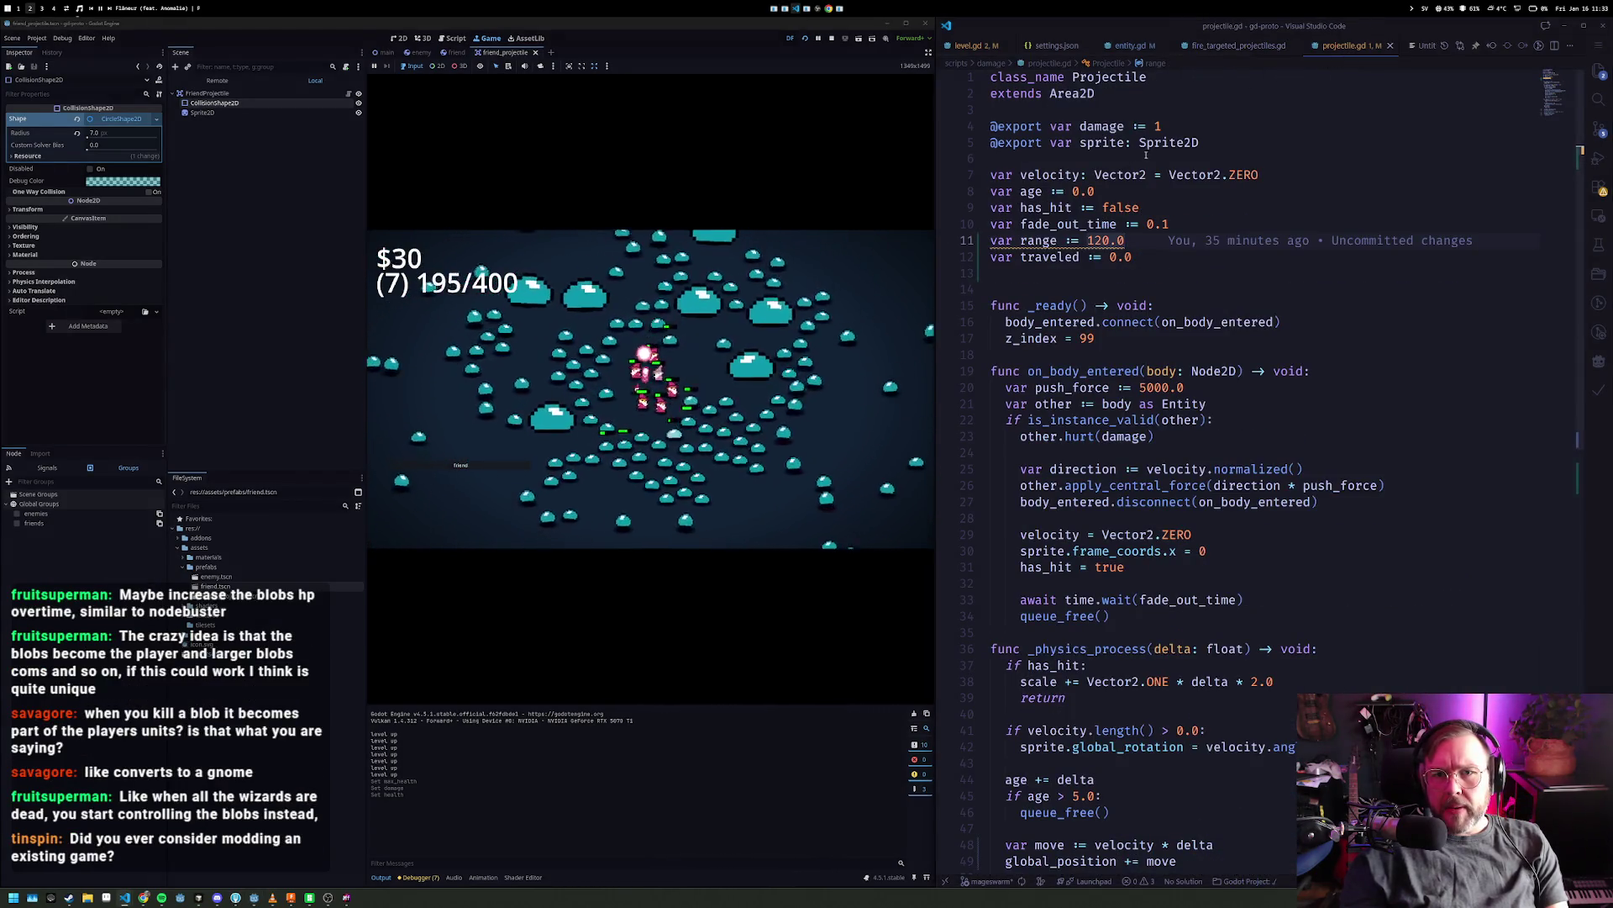
pyautogui.click(209, 95)
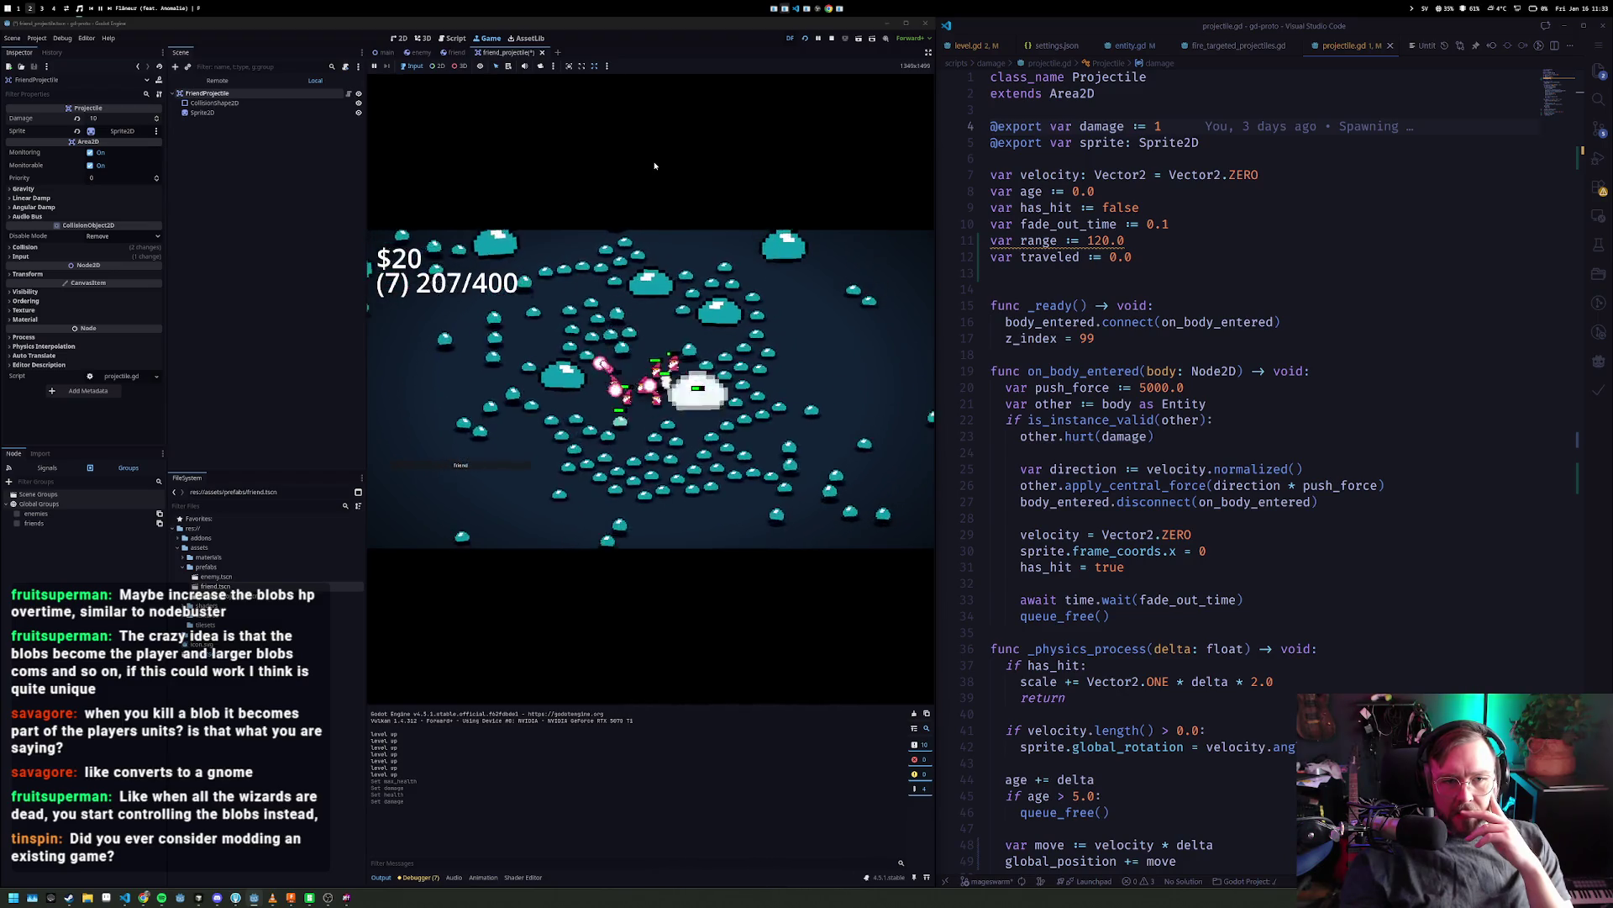
pyautogui.click(1223, 48)
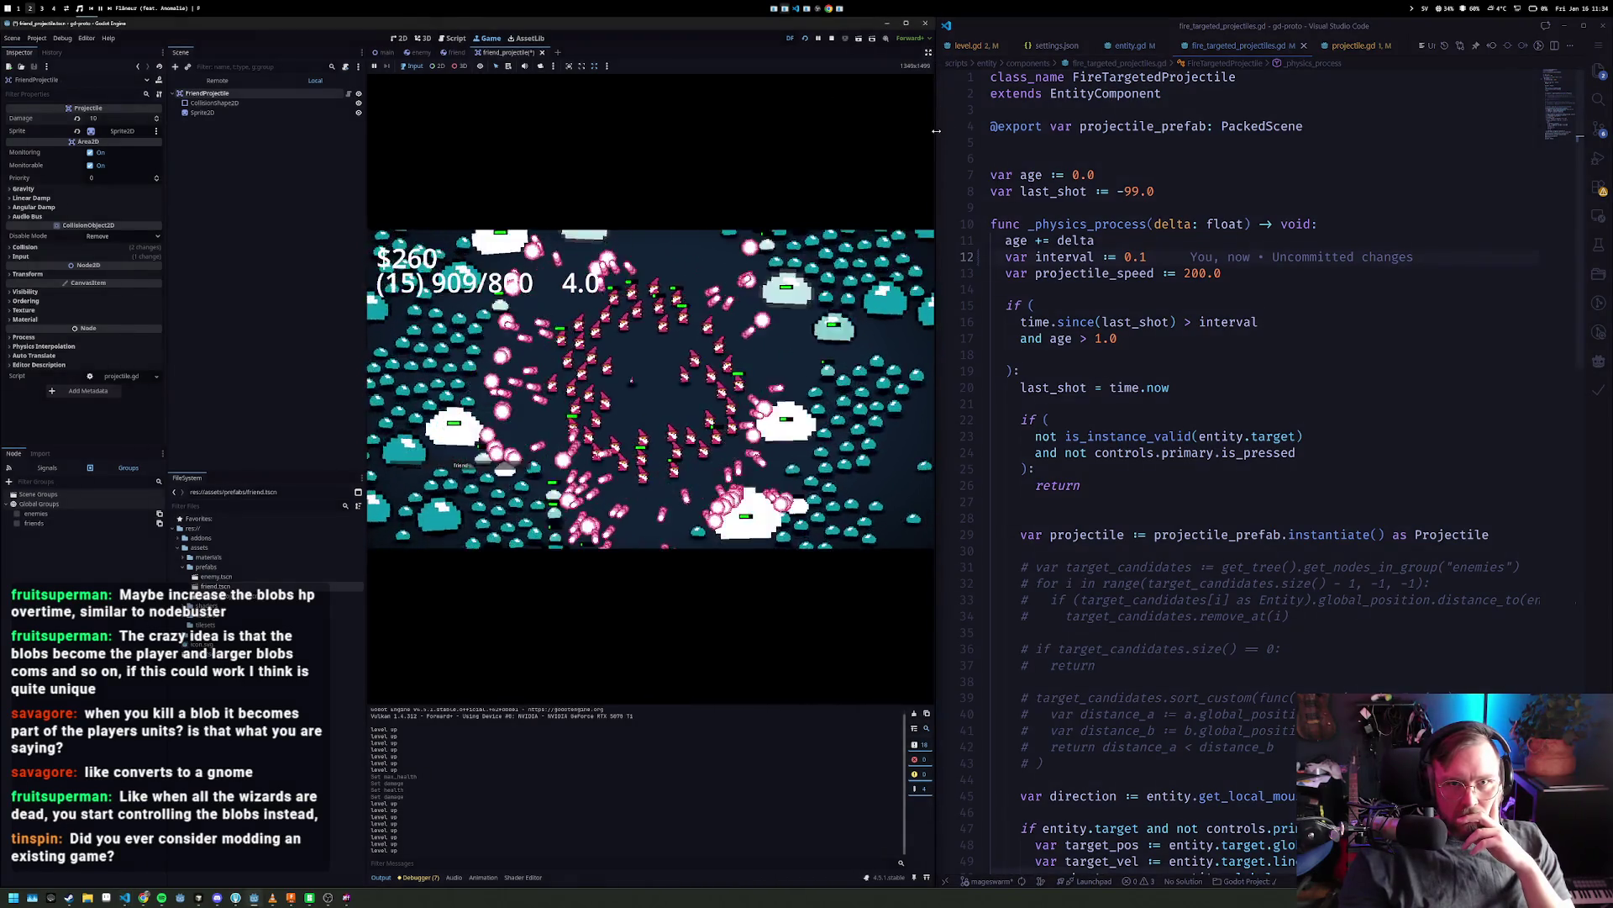
# - Toggle the enlarged game view off again, then select Camera2D in the main scene
pyautogui.click(929, 51)
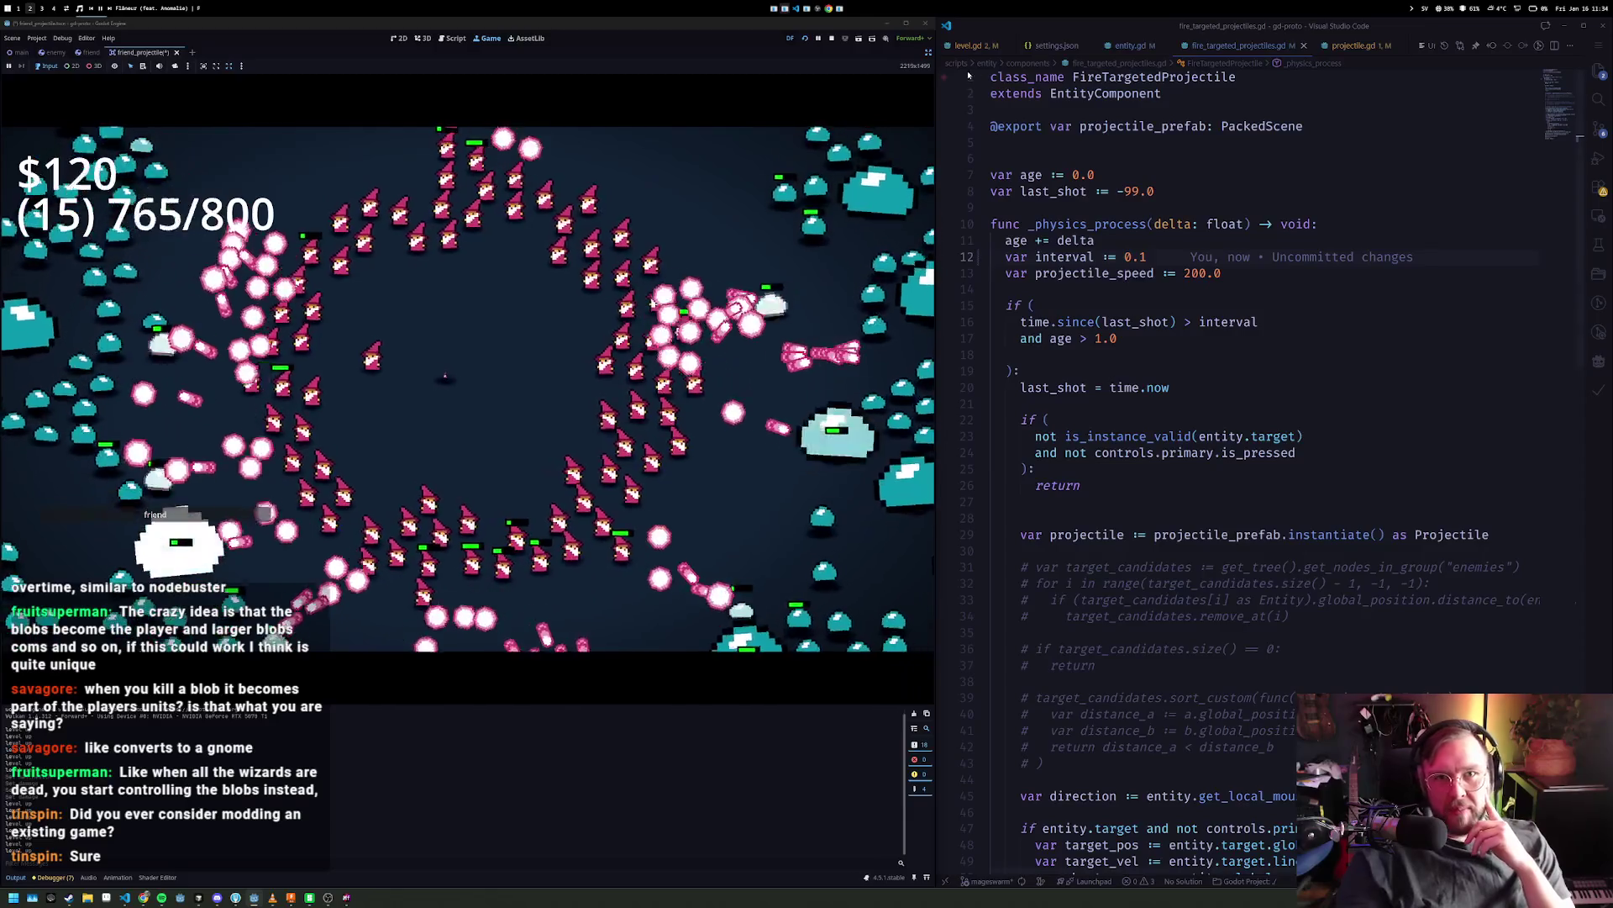
pyautogui.click(927, 53)
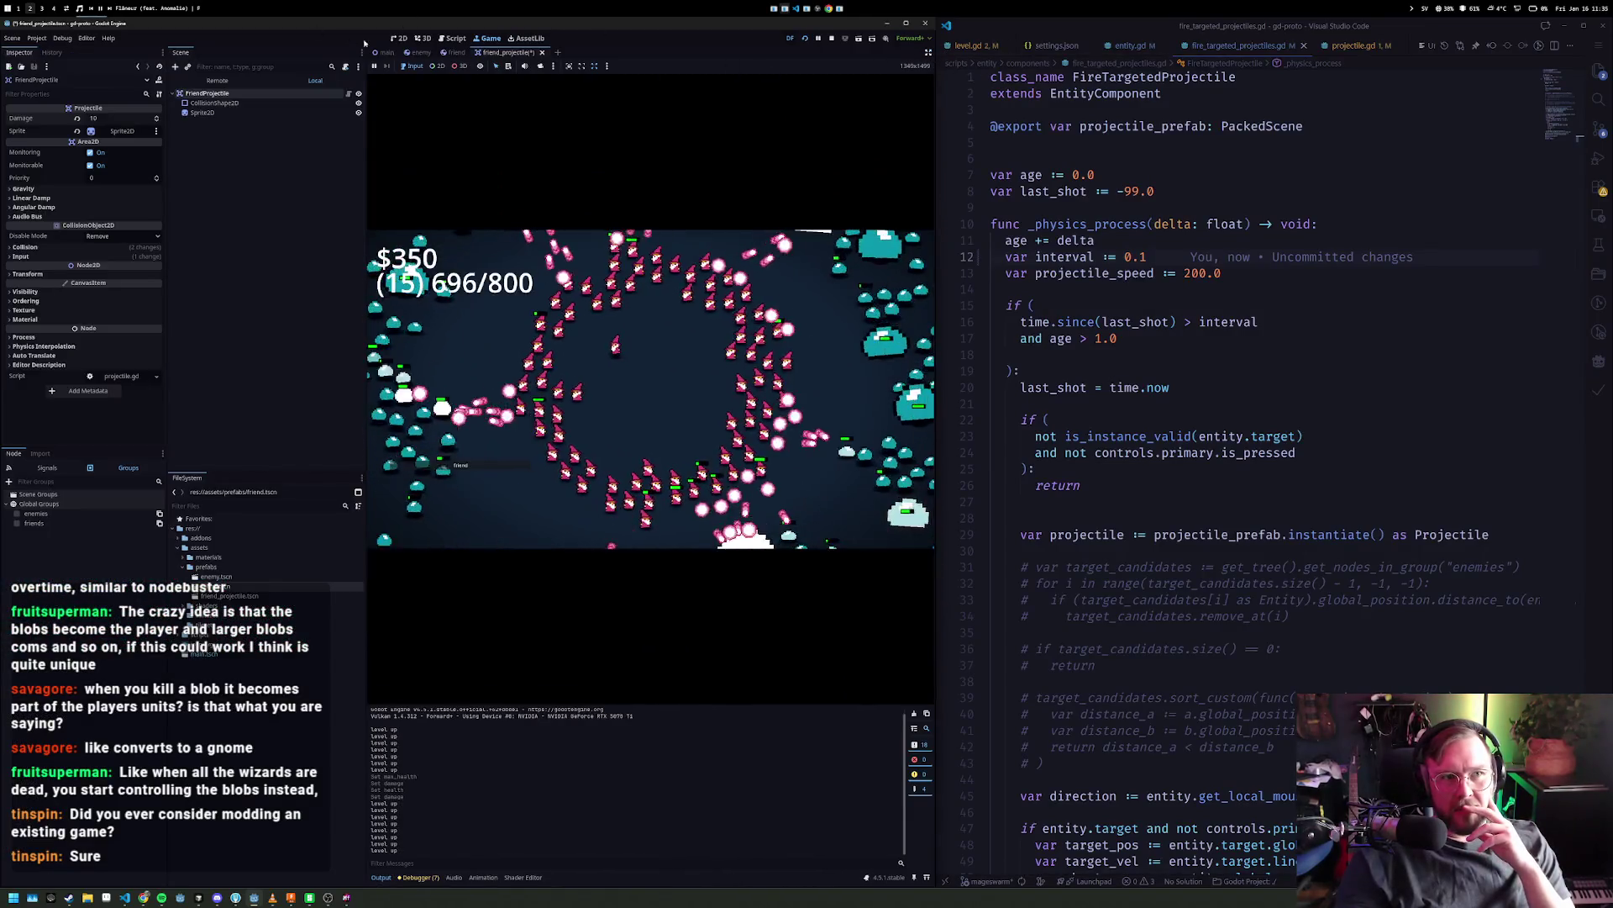
pyautogui.click(384, 52)
pyautogui.click(210, 113)
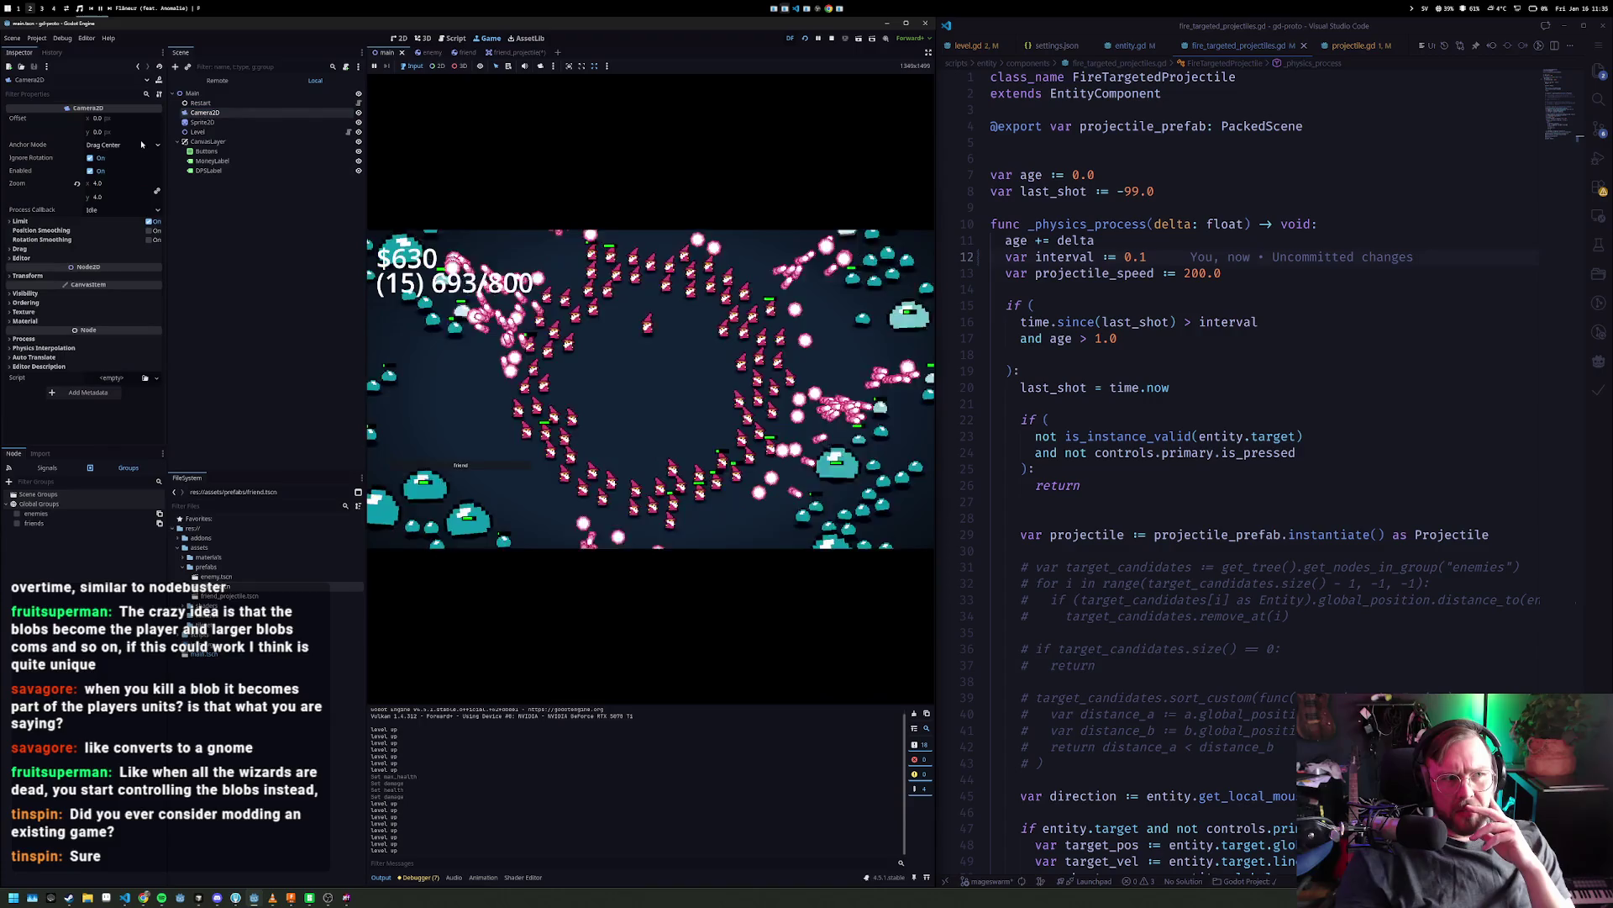
# - Lower the Camera2D Zoom from 4.0 to about 2.1 and start the debugger's Profiler
pyautogui.moveTo(122, 186)
pyautogui.mouseDown()
pyautogui.moveTo(60, 187)
pyautogui.moveTo(88, 186)
pyautogui.mouseUp()
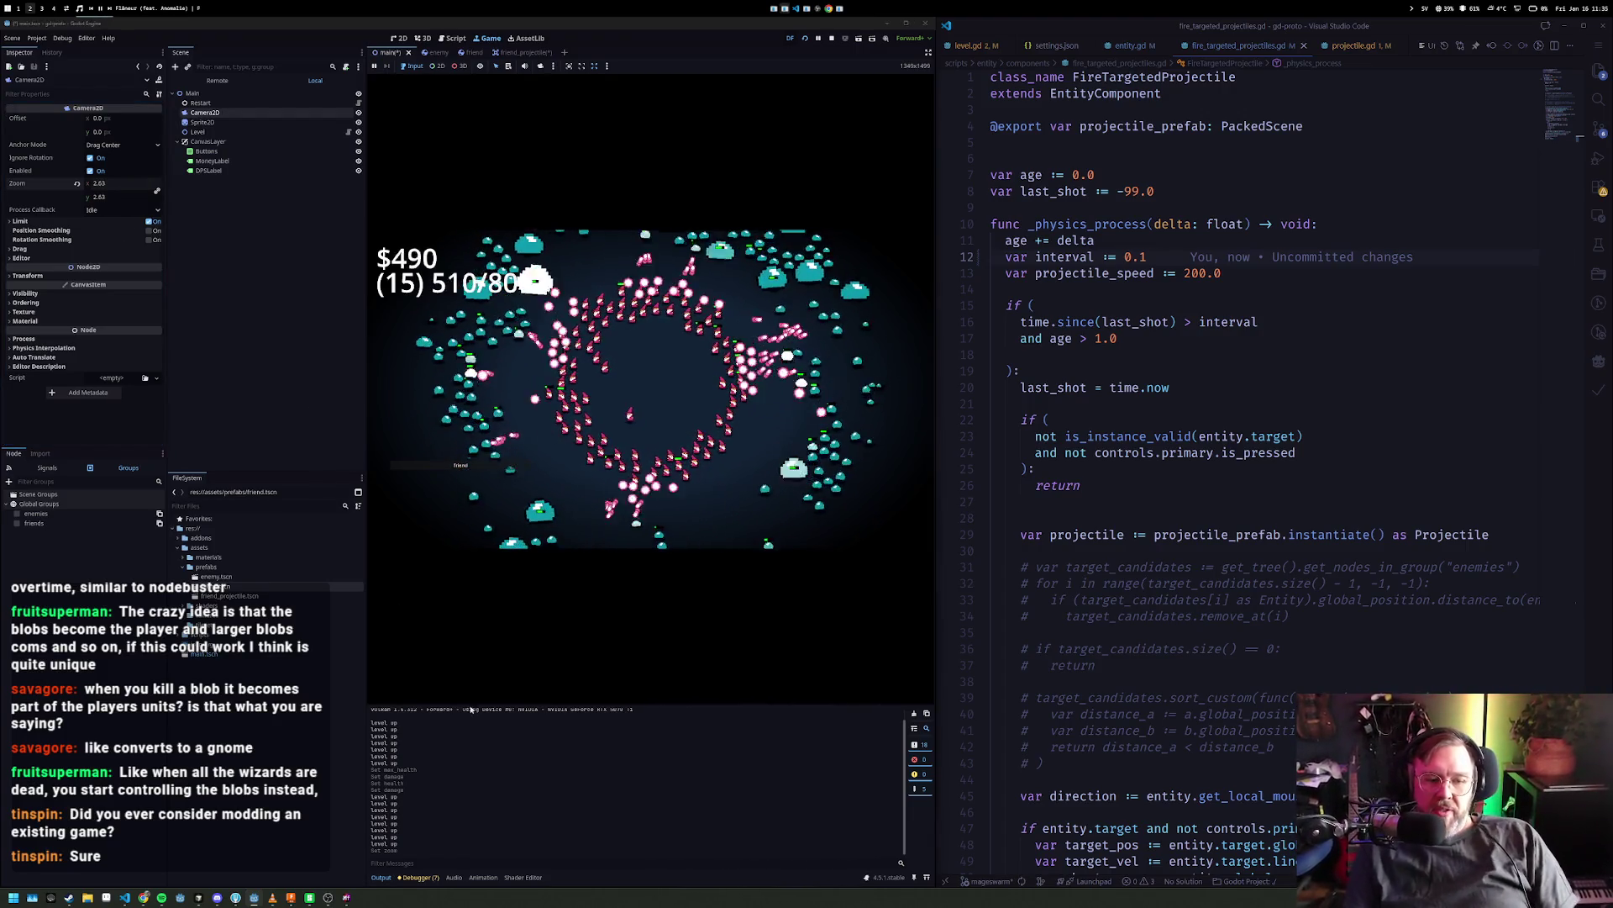
pyautogui.click(389, 880)
pyautogui.click(389, 879)
pyautogui.click(417, 876)
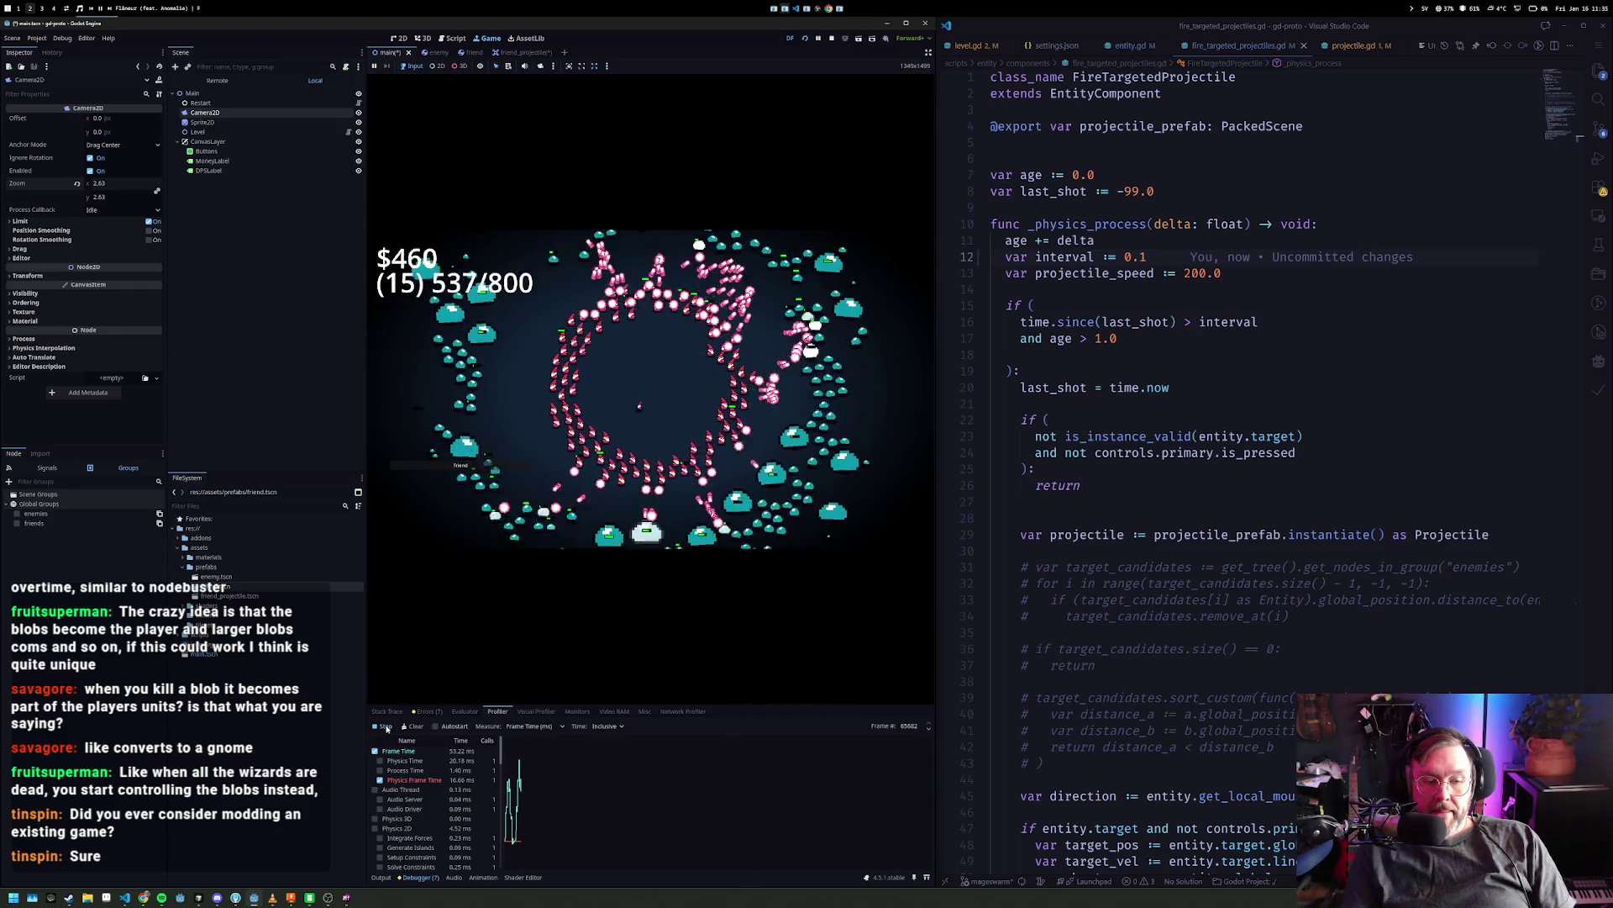
pyautogui.click(385, 727)
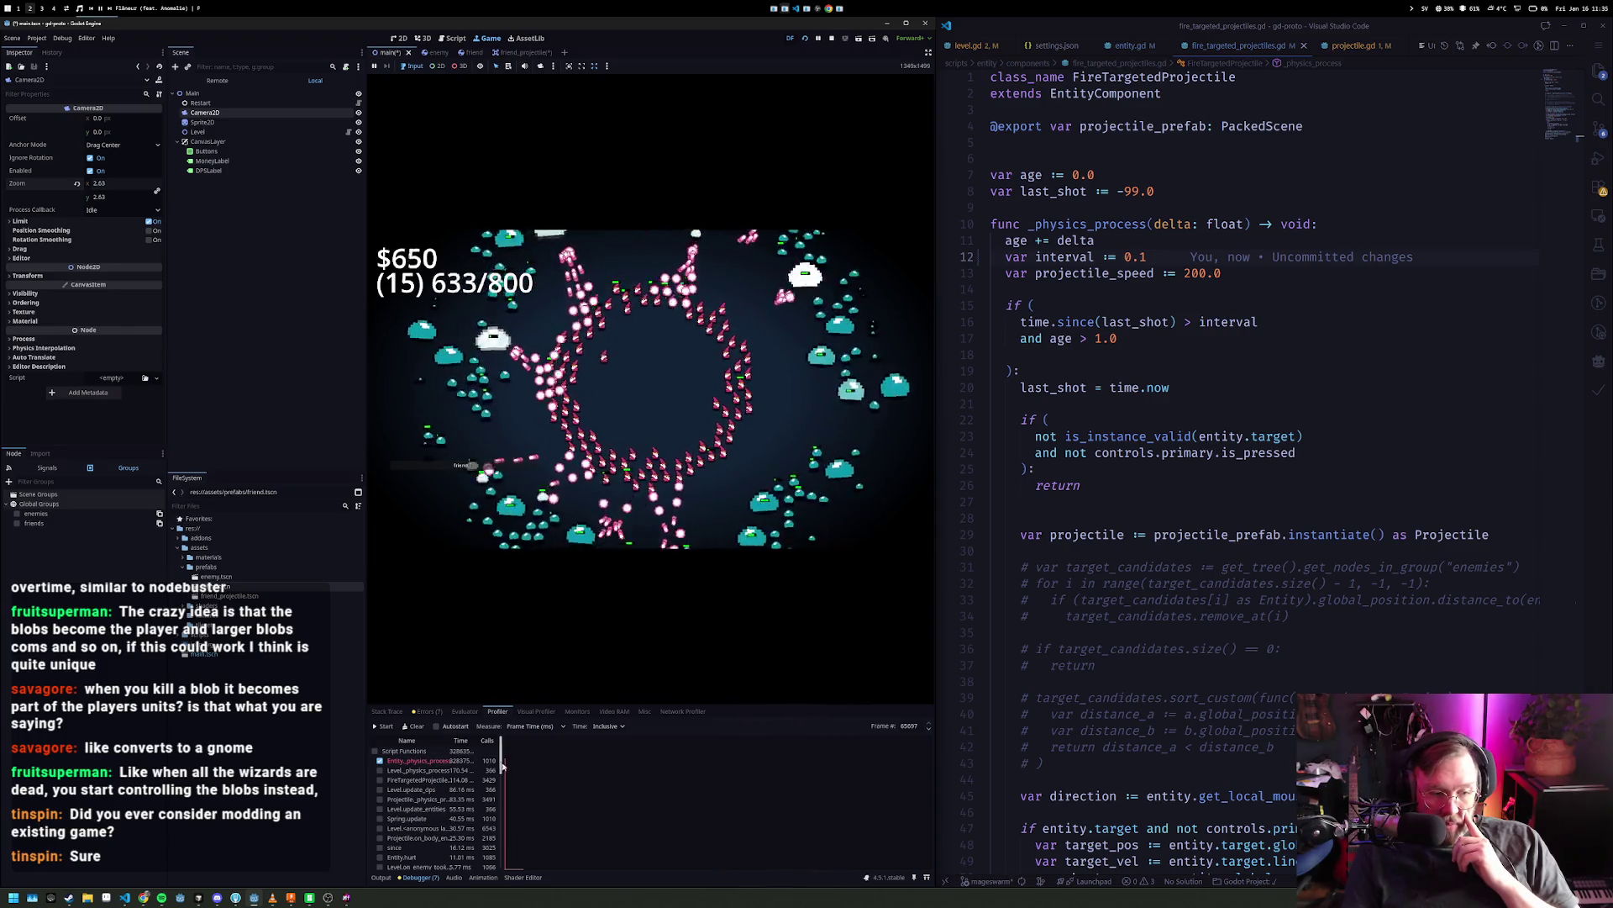
pyautogui.moveTo(502, 762); pyautogui.dragTo(594, 765)
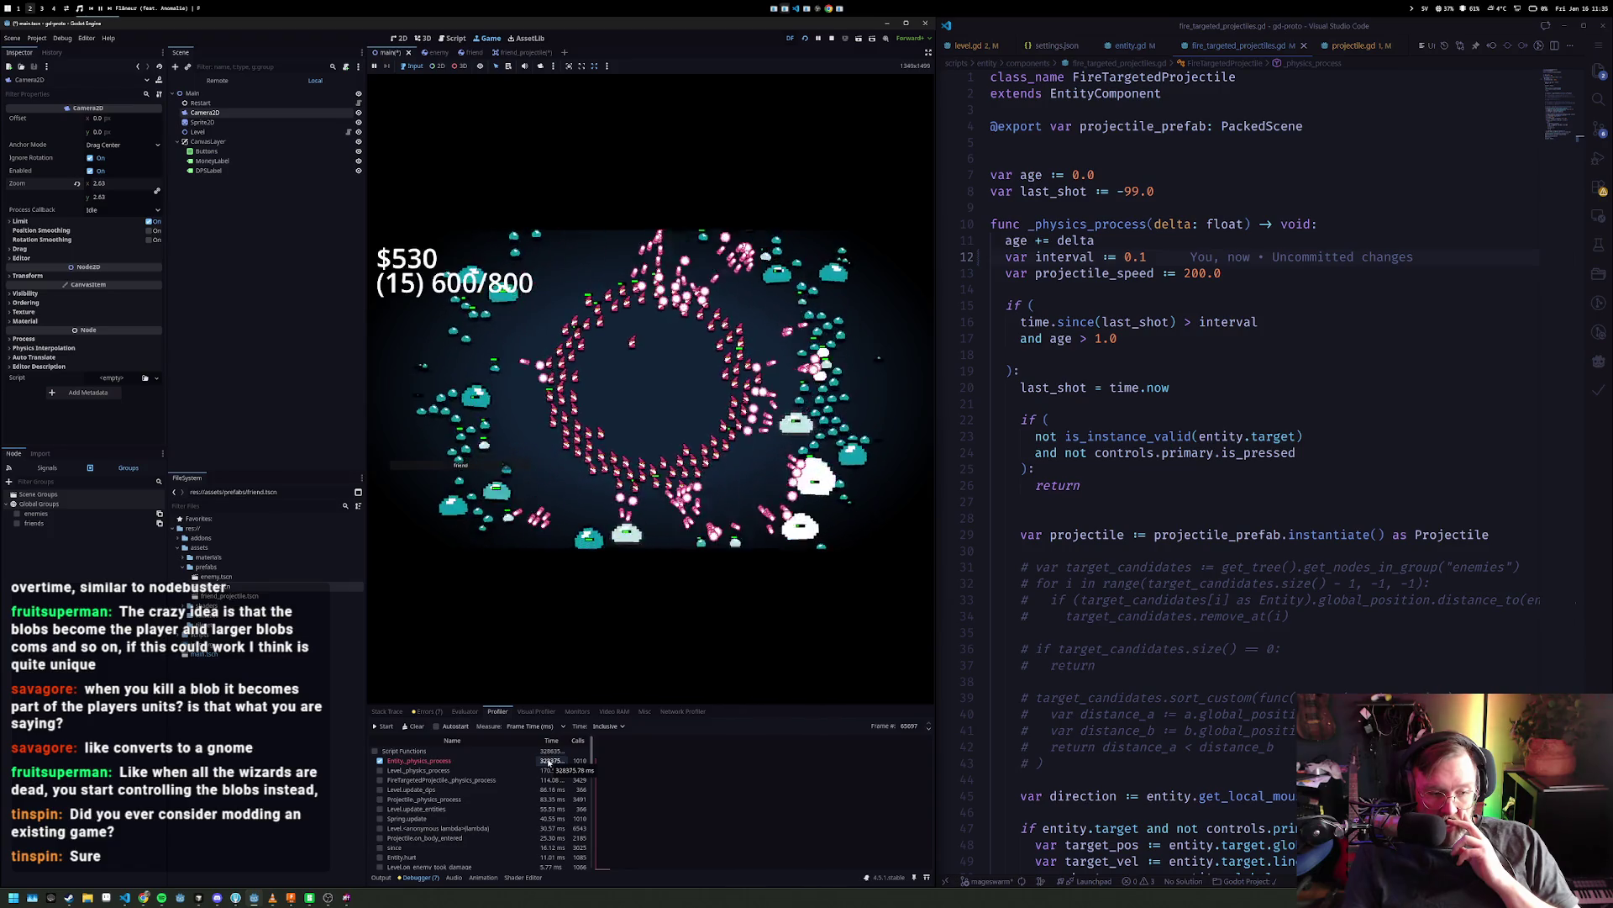
pyautogui.click(1128, 47)
pyautogui.scroll(15, 1098, 474)
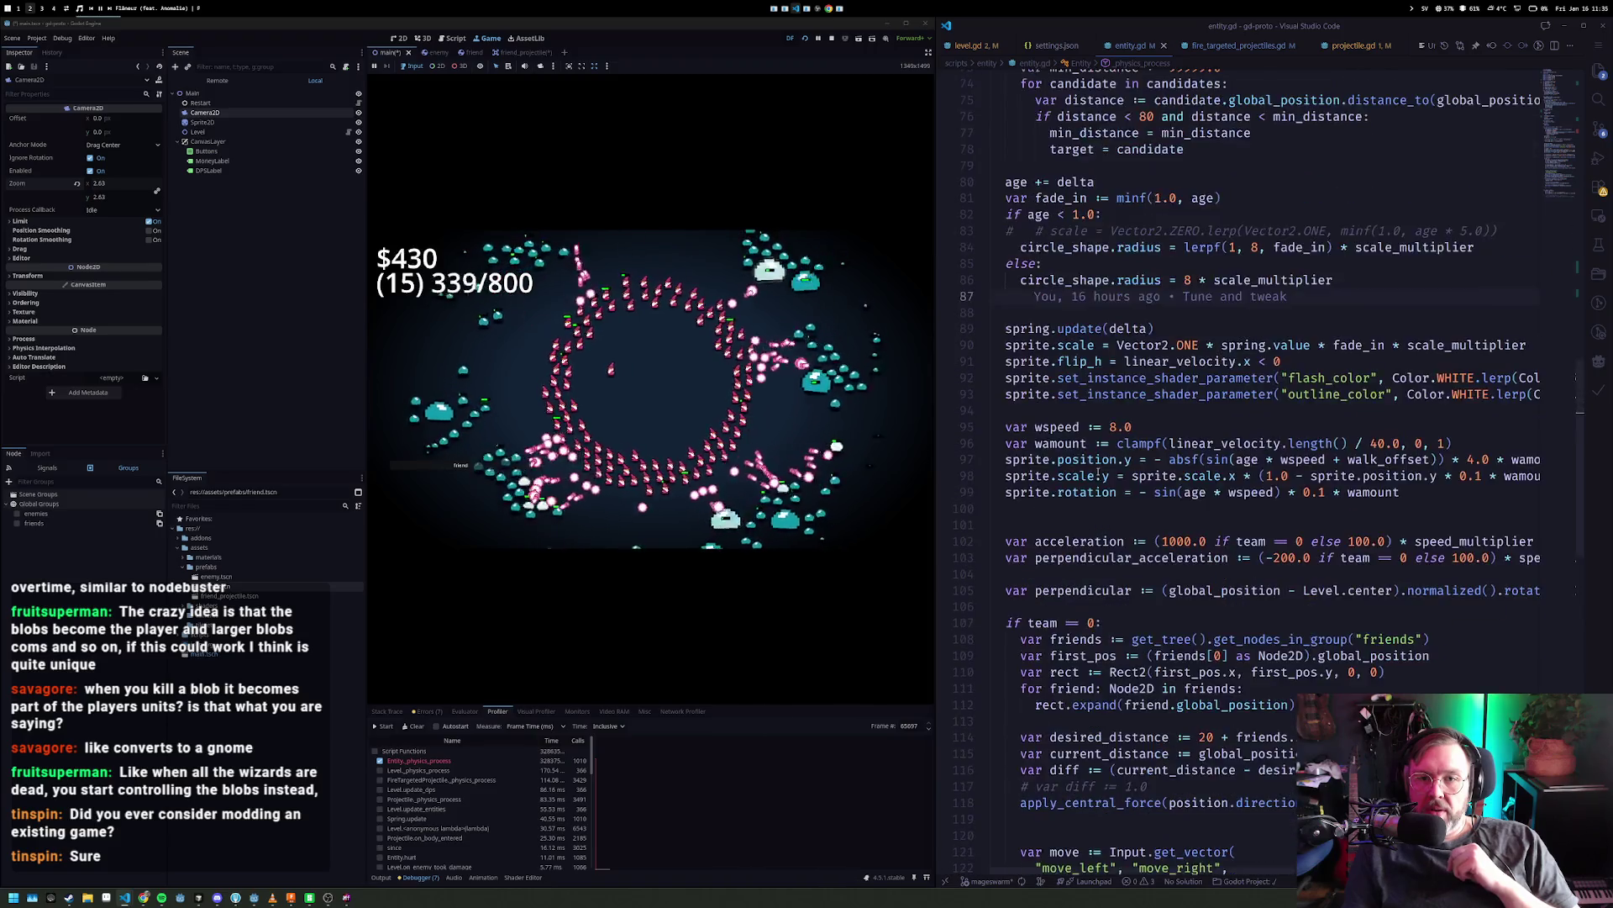
pyautogui.scroll(5, 1098, 474)
pyautogui.moveTo(1121, 279)
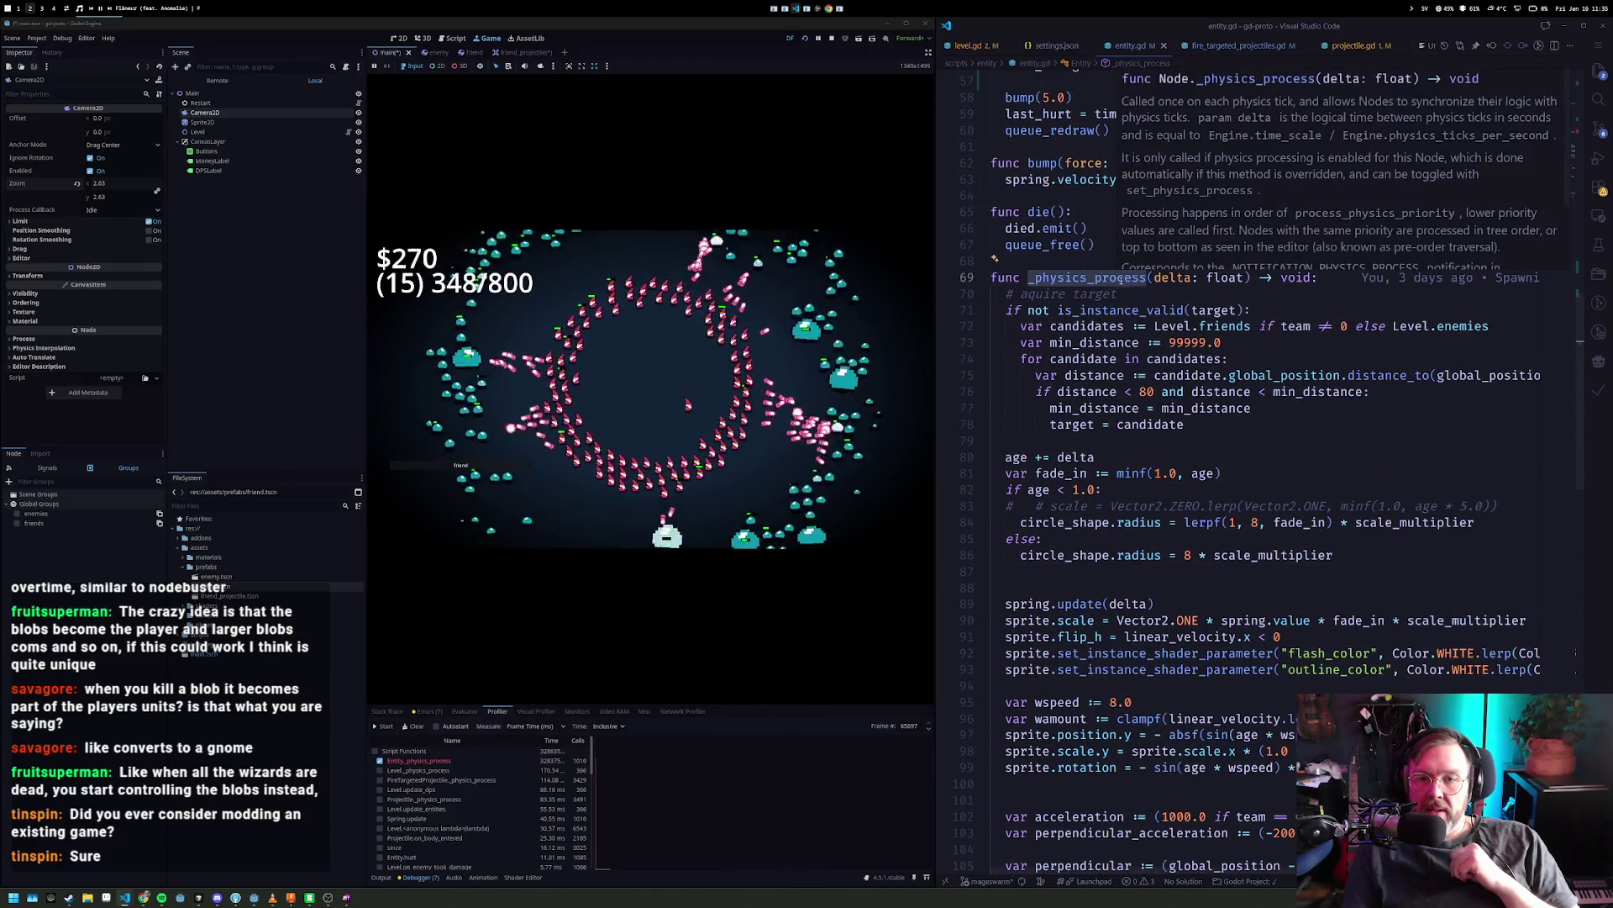
pyautogui.doubleClick(1083, 311)
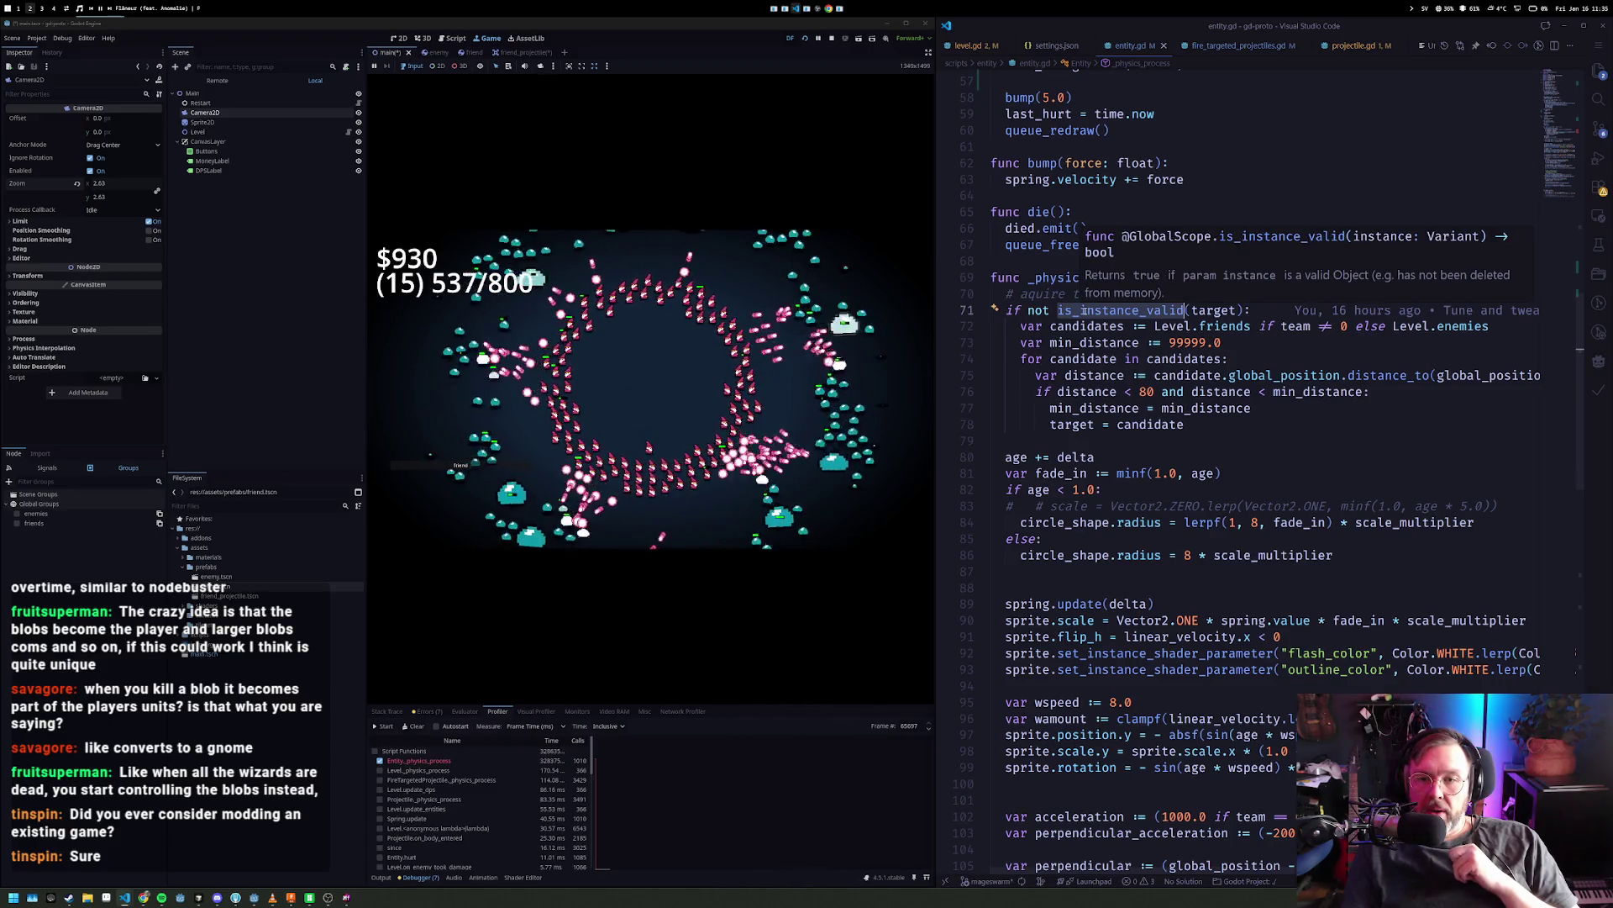
pyautogui.press('Escape')
pyautogui.moveTo(1084, 311)
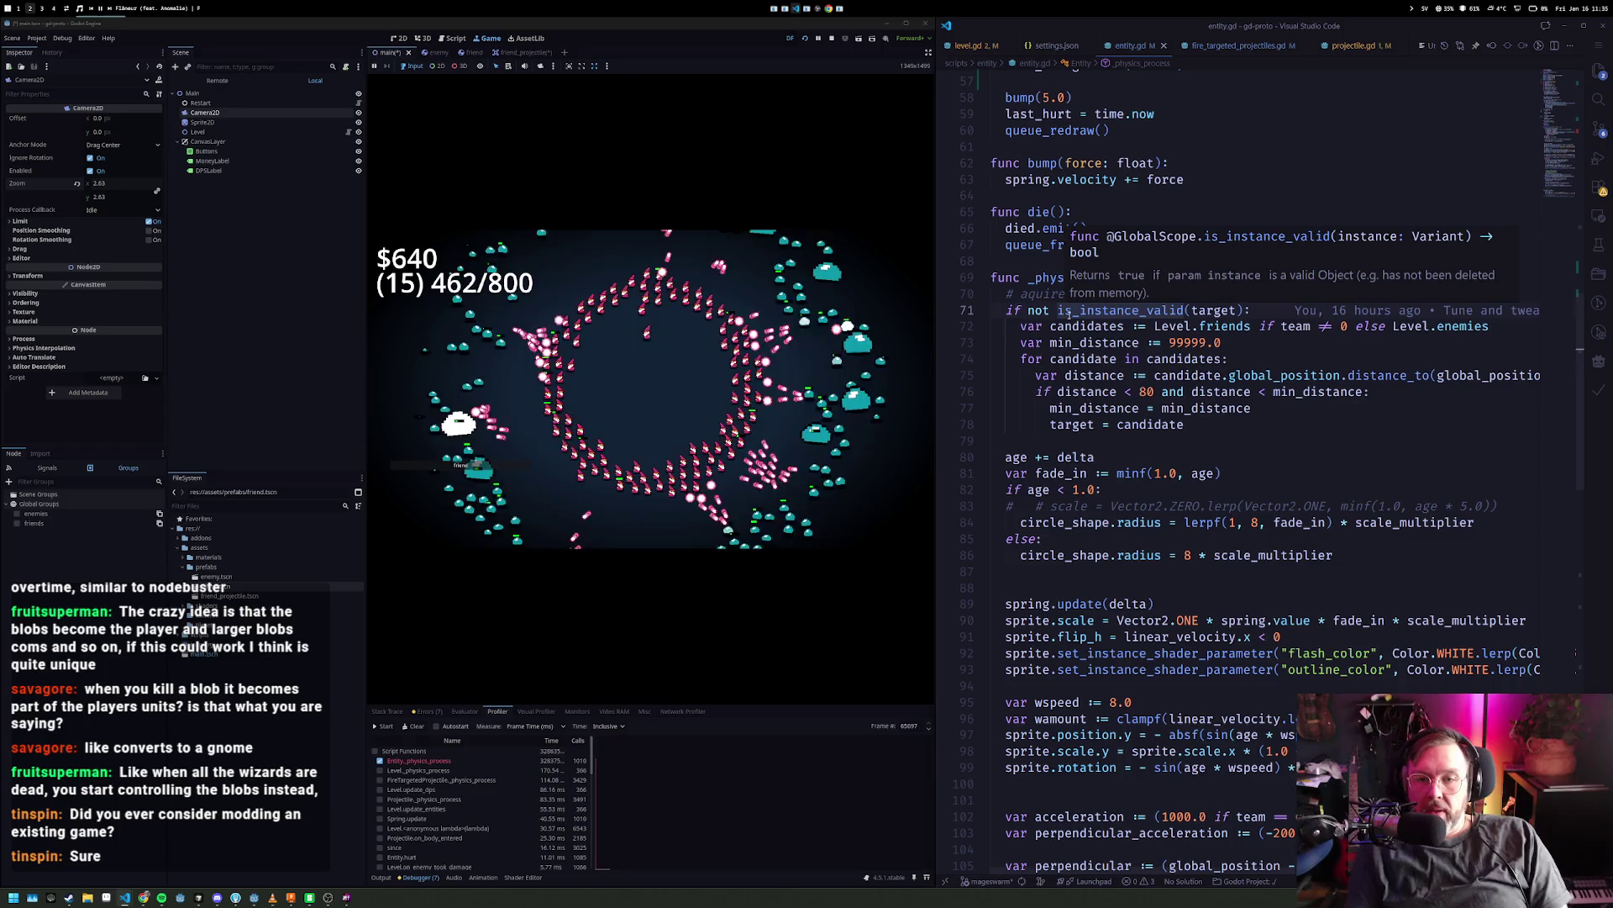
pyautogui.press('Escape')
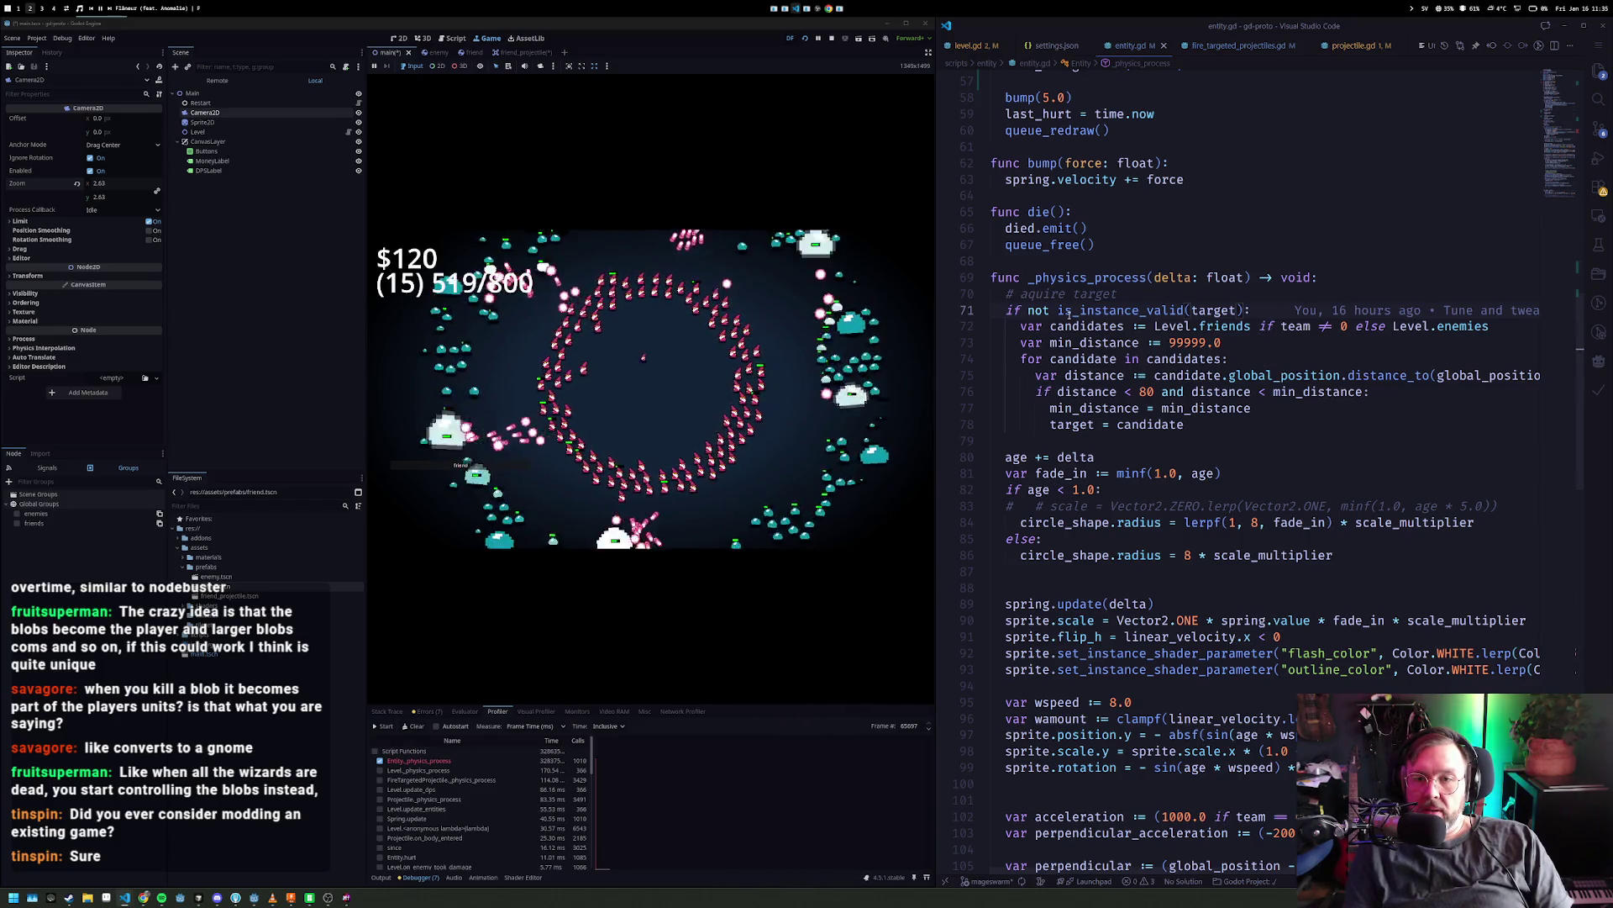
# - Change entity.gd line 71 to 'if team == 0 and not is_instance_valid(target):'
pyautogui.write('if ')
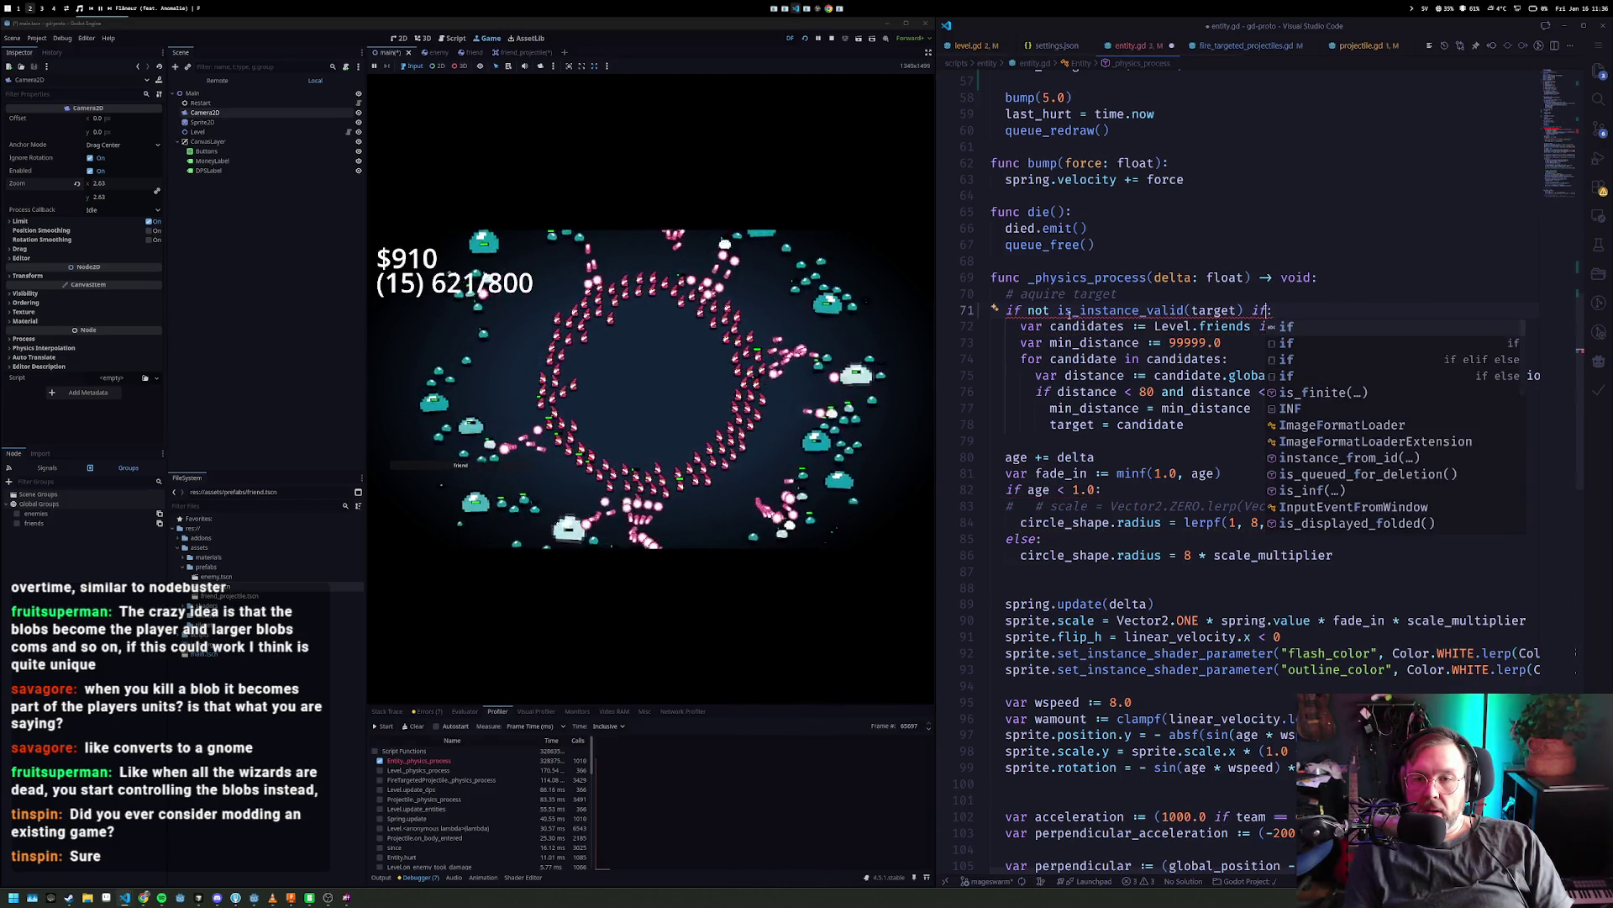
pyautogui.write('nd ')
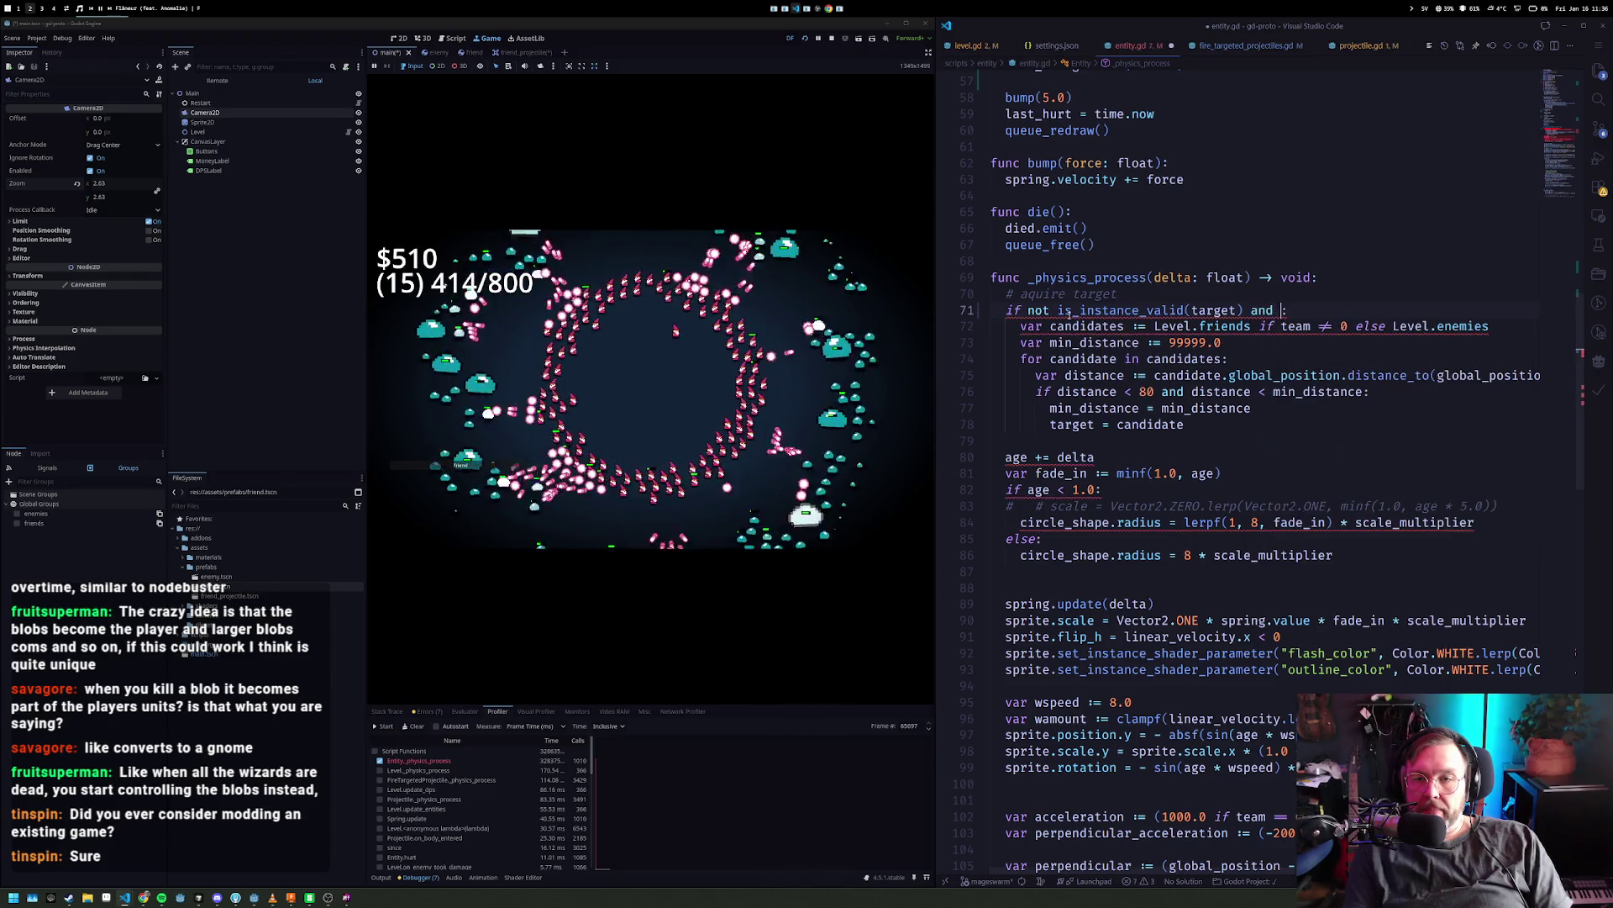
pyautogui.write('is team')
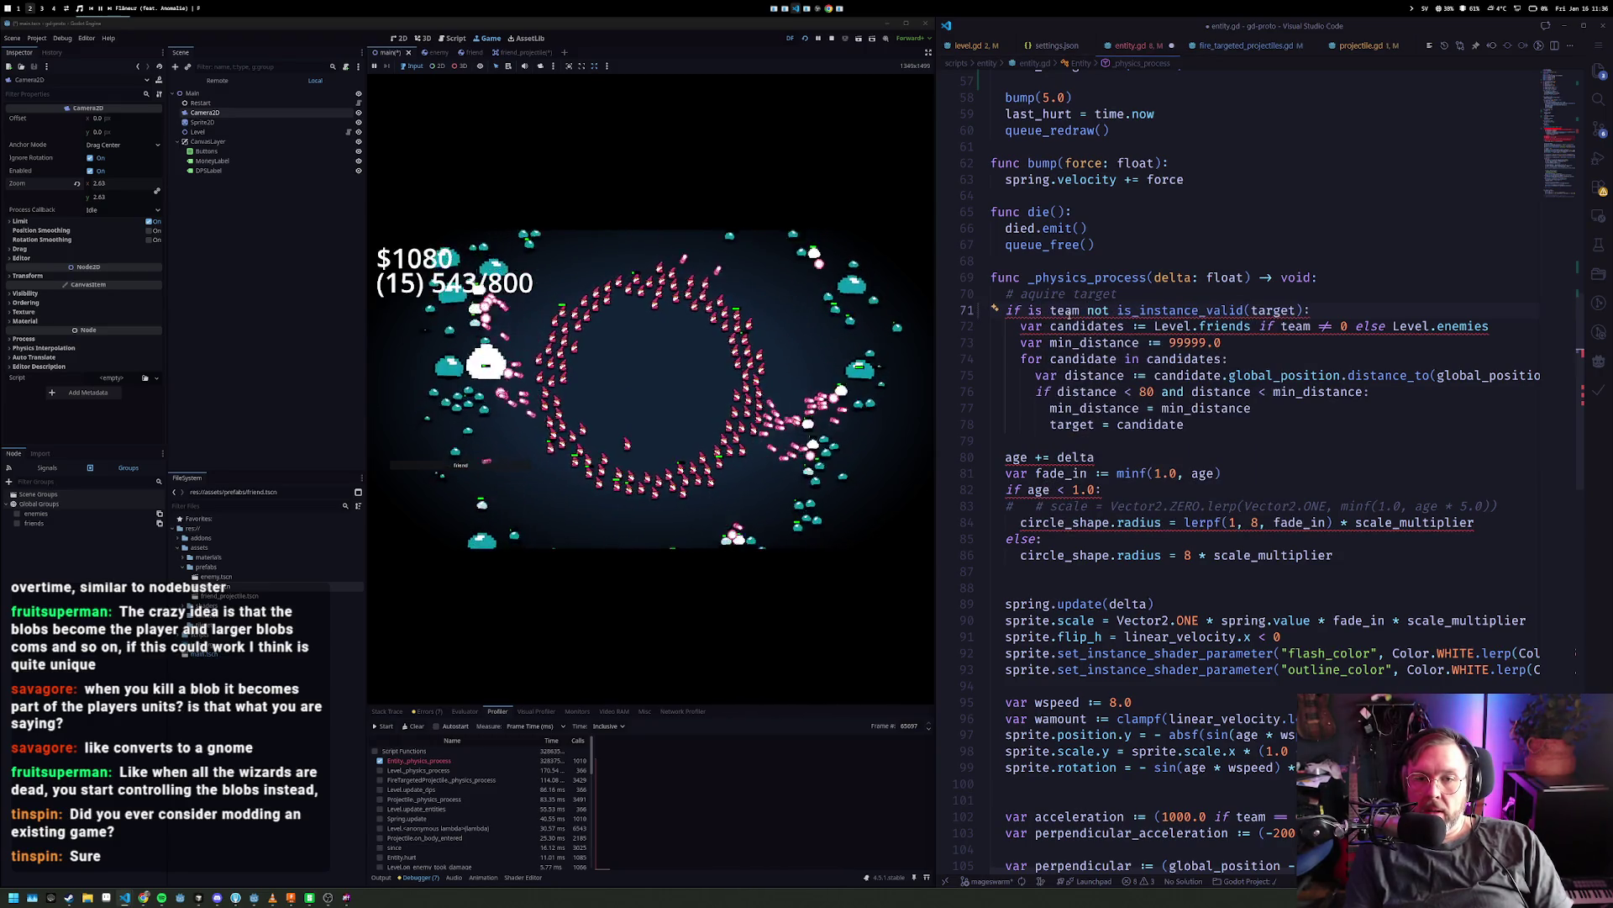
pyautogui.press('Delete')
pyautogui.press('Delete')
pyautogui.press('Delete')
pyautogui.press('Right')
pyautogui.press('Right')
pyautogui.press('Right')
pyautogui.write('== 0 and')
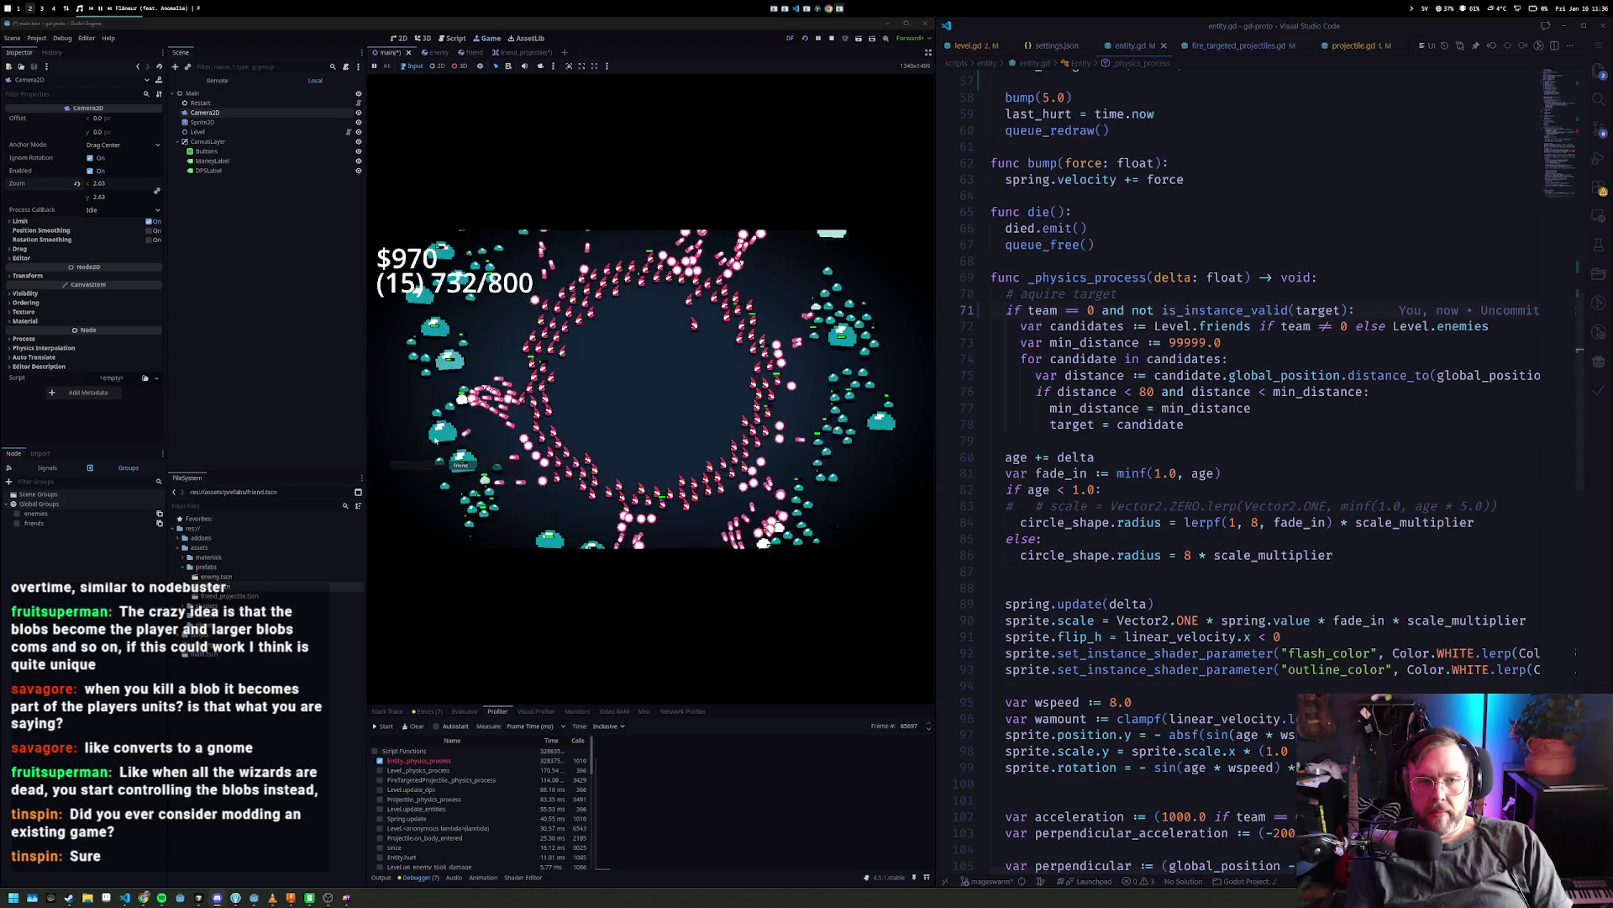
# - Expand the embedded running game to fill the Godot editor with the docks hidden
pyautogui.click(928, 52)
pyautogui.click(927, 52)
pyautogui.click(927, 53)
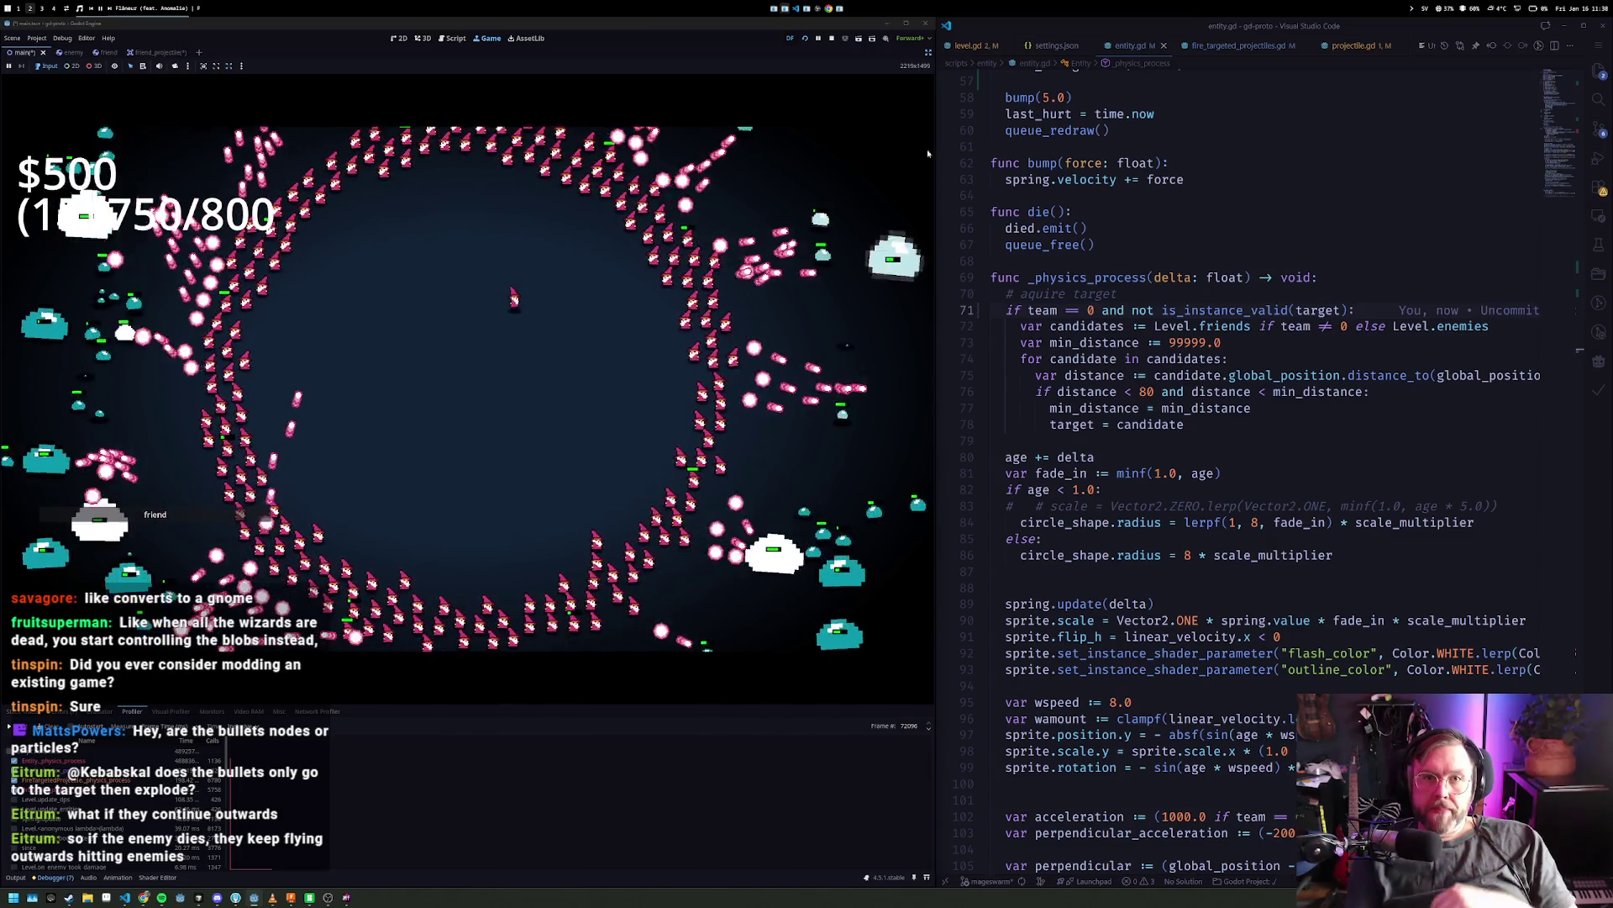
# - With docks restored, drag Camera2D Zoom lower, test hiding the backdrop, then select Sprite2D
pyautogui.click(928, 54)
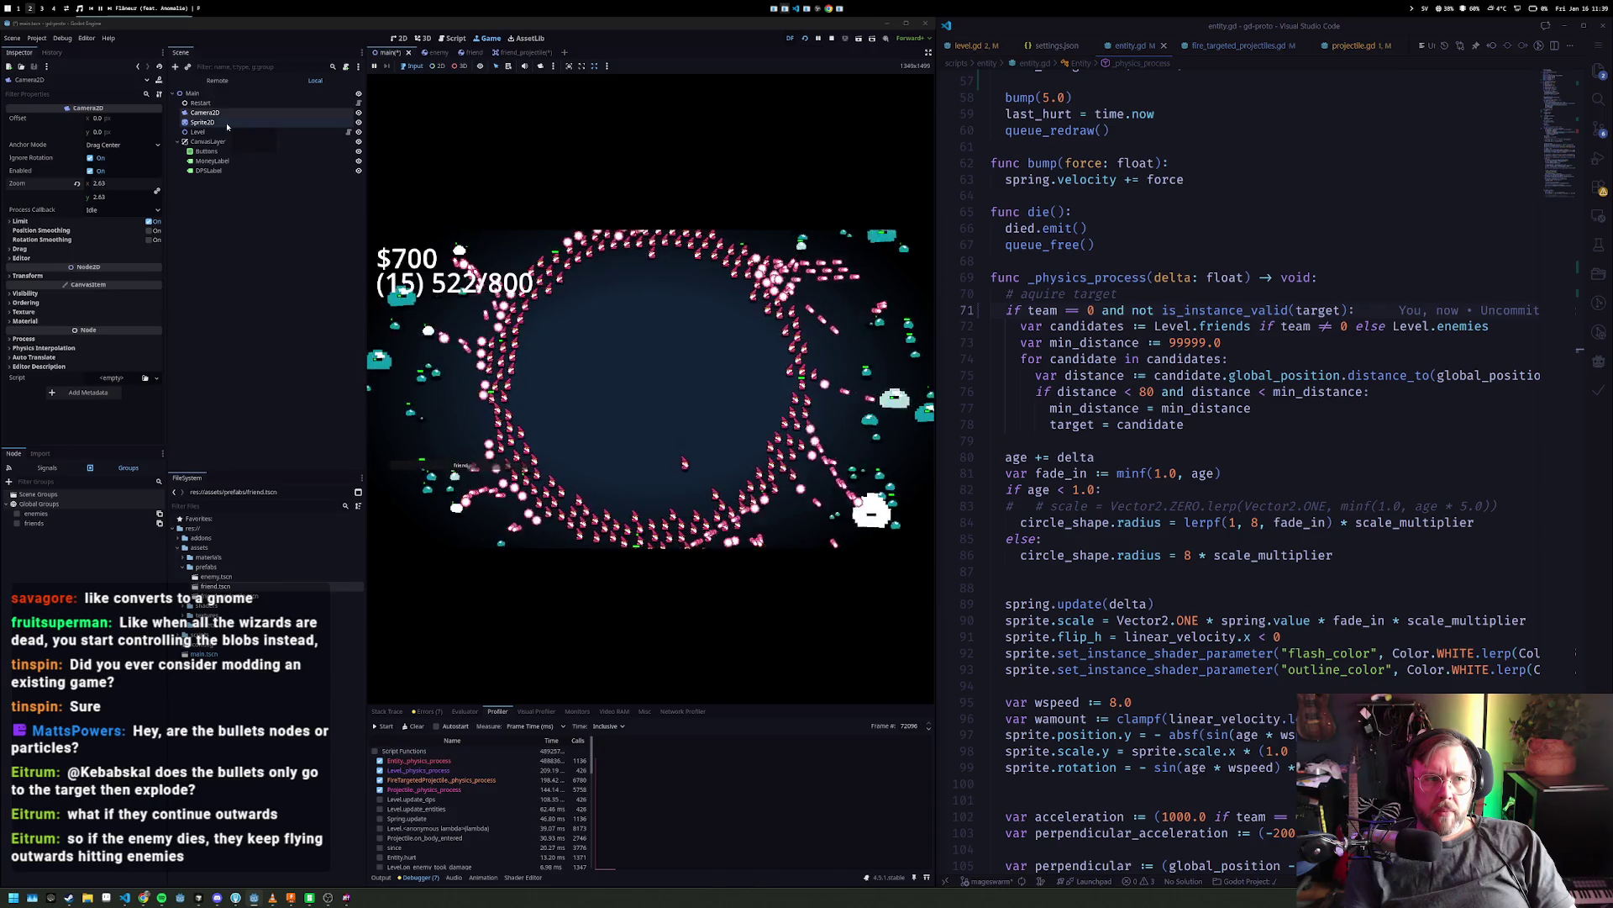
pyautogui.moveTo(100, 182); pyautogui.dragTo(67, 183)
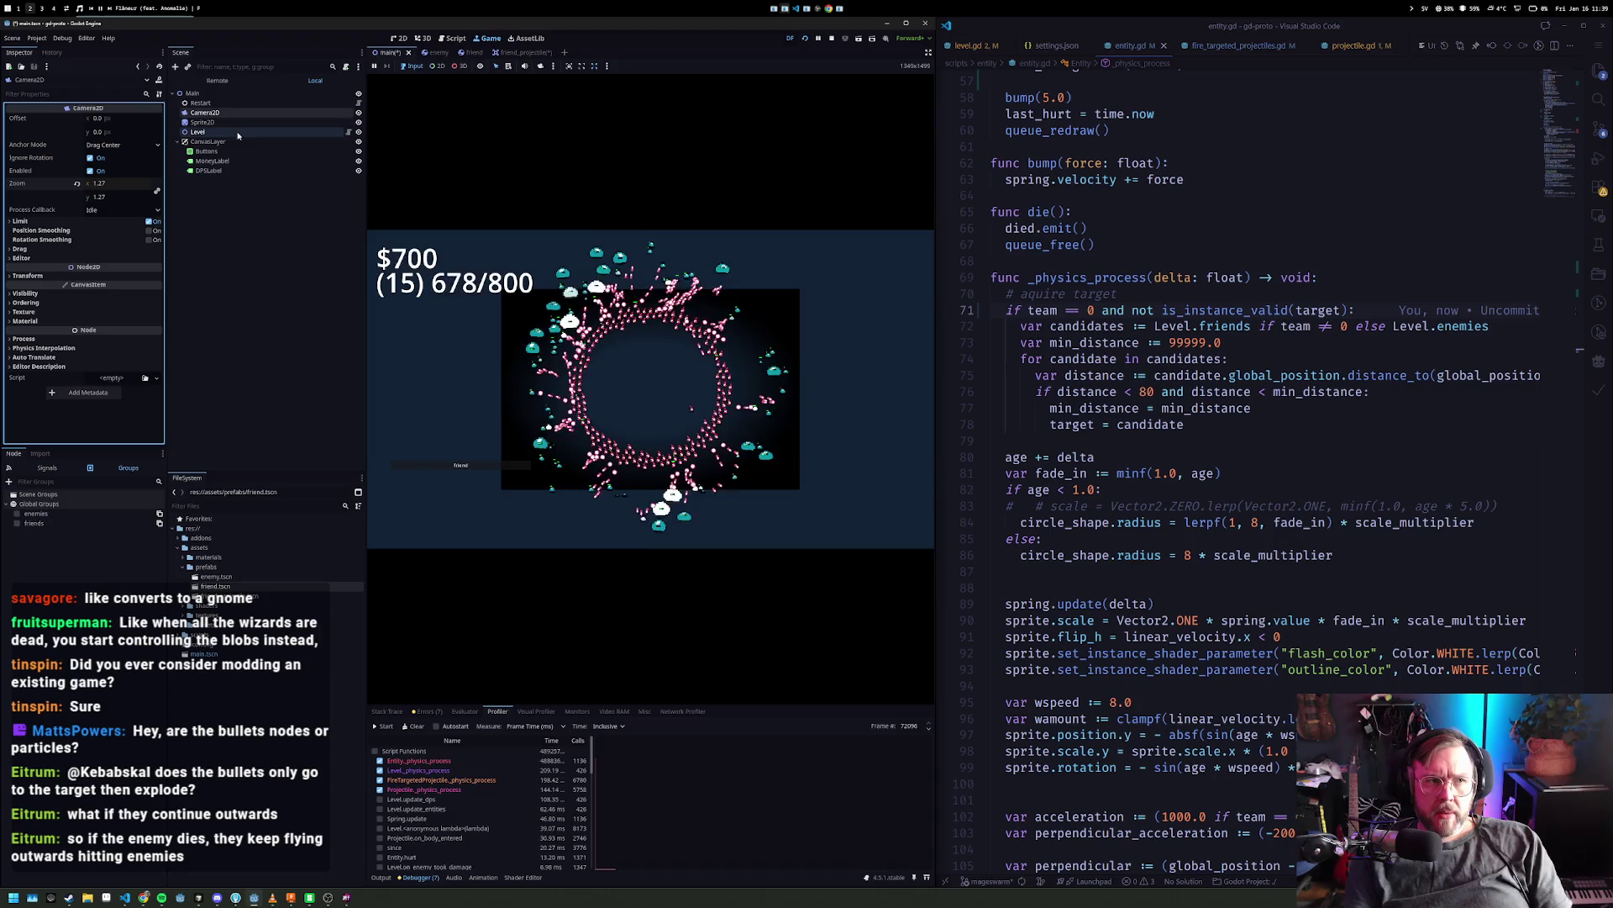
pyautogui.click(358, 126)
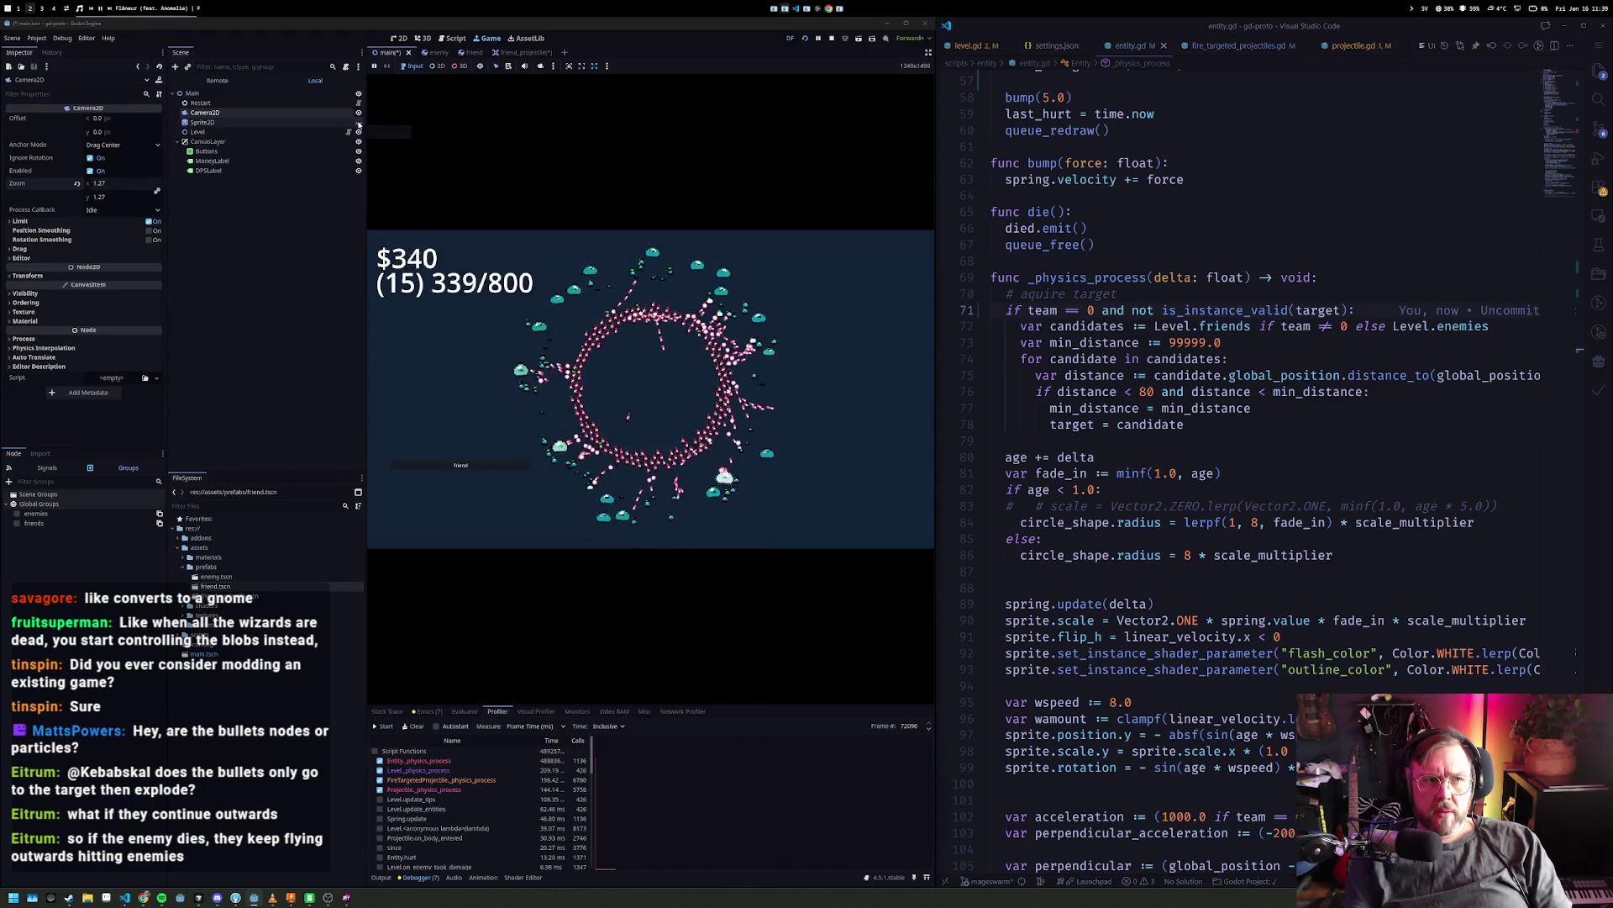
pyautogui.click(359, 126)
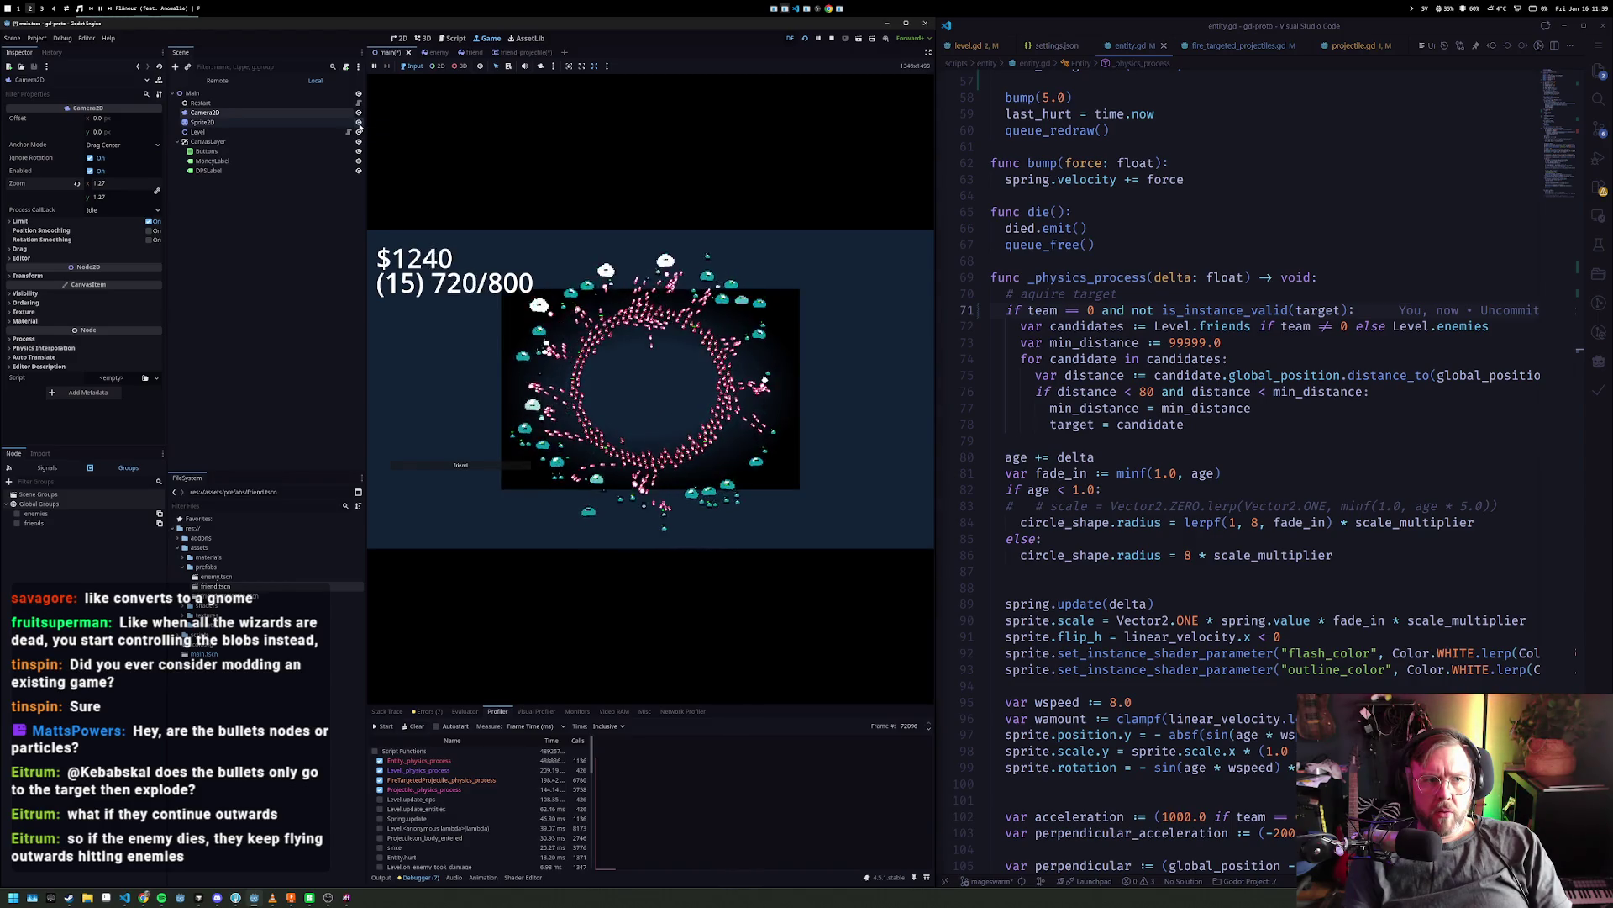
pyautogui.click(28, 276)
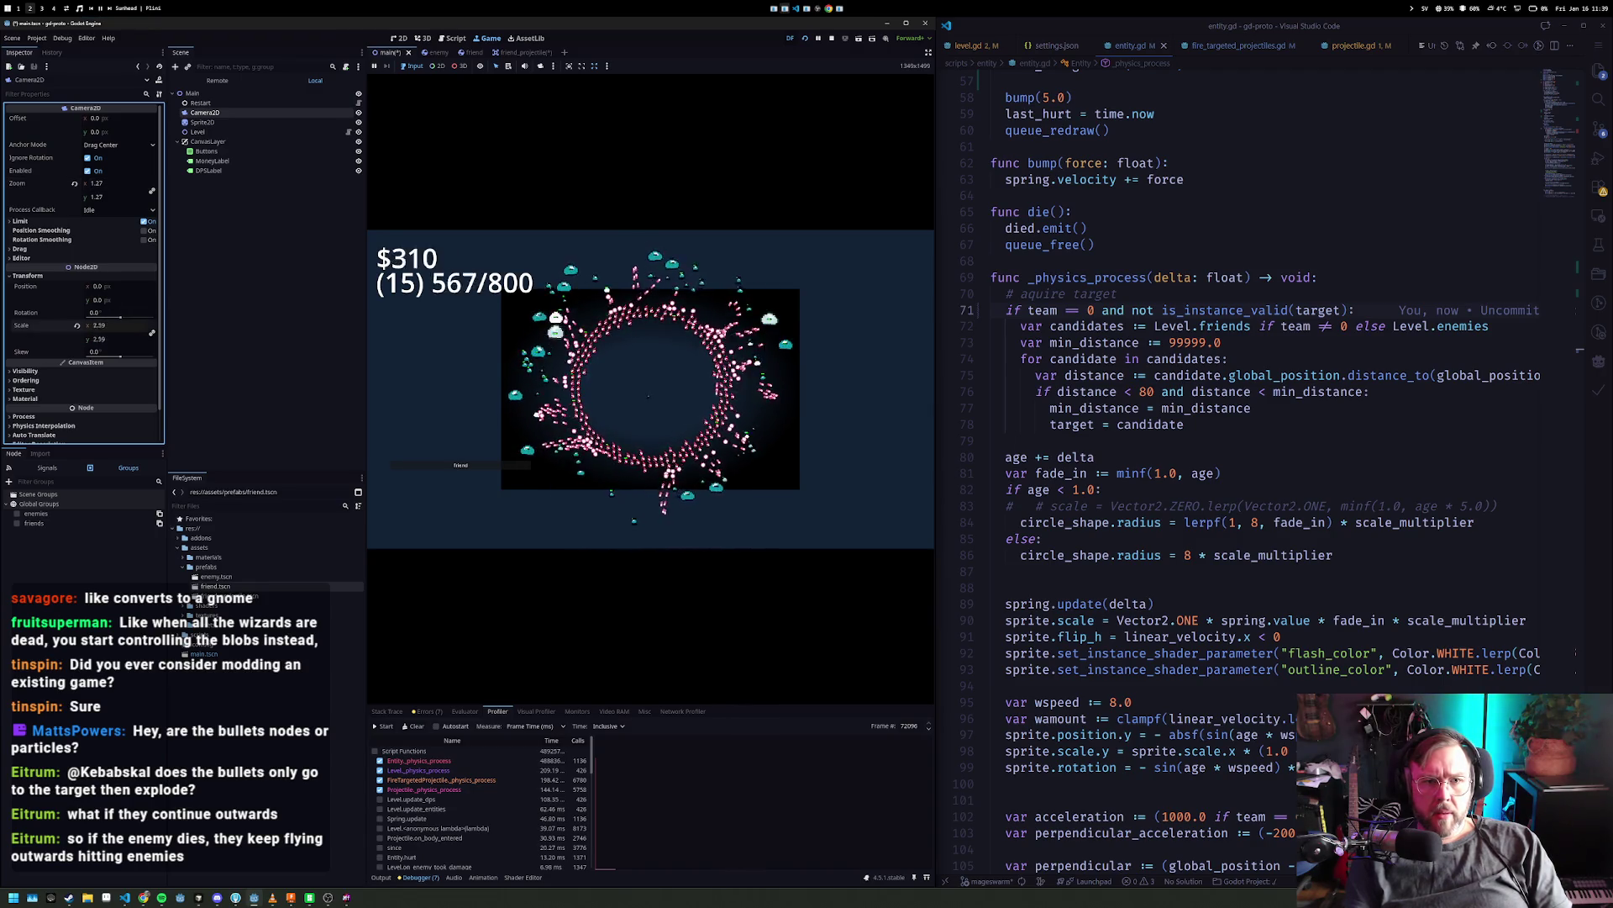
pyautogui.click(206, 122)
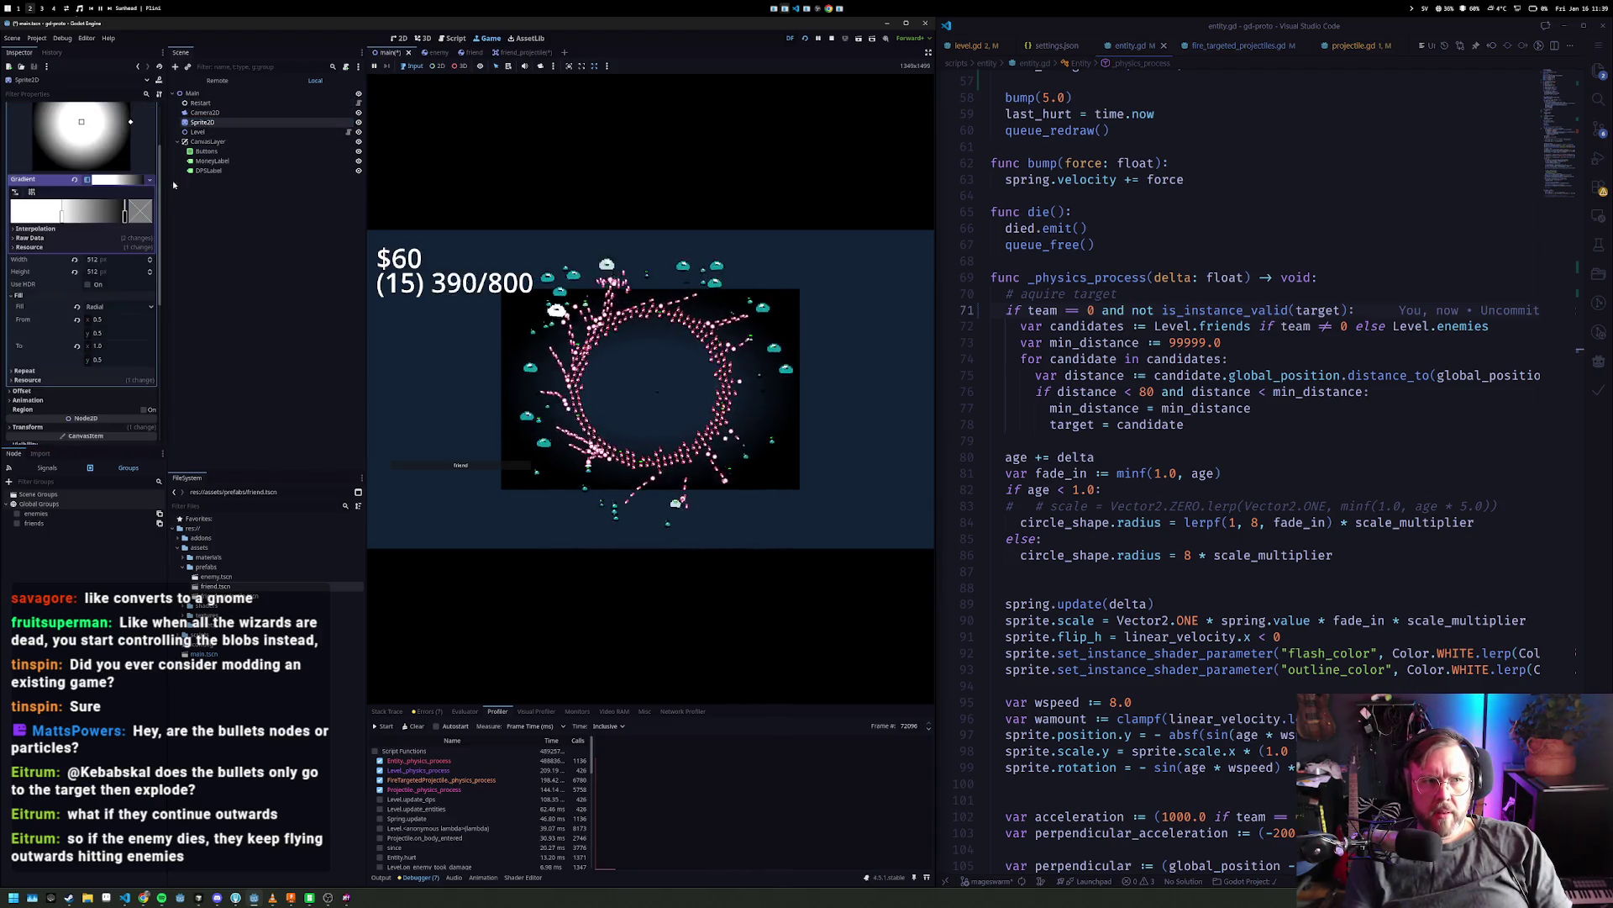
# - Scale the backdrop Sprite2D to about 3.15 x 2.125, then expand the game view
pyautogui.scroll(-5, 105, 328)
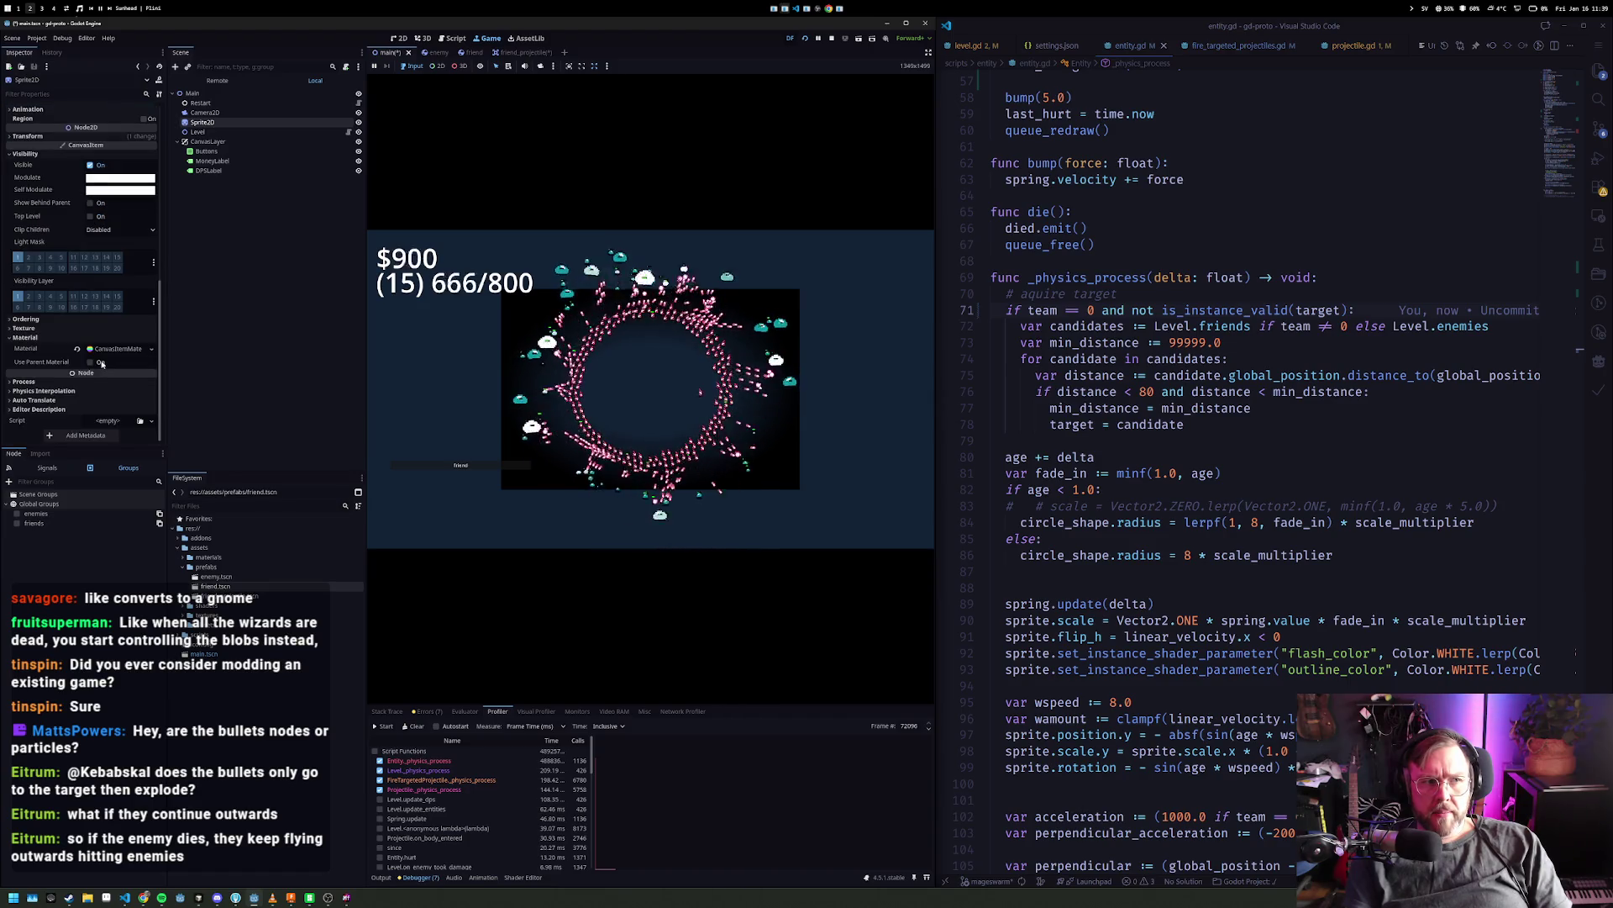
pyautogui.click(28, 136)
pyautogui.moveTo(111, 190); pyautogui.dragTo(181, 189)
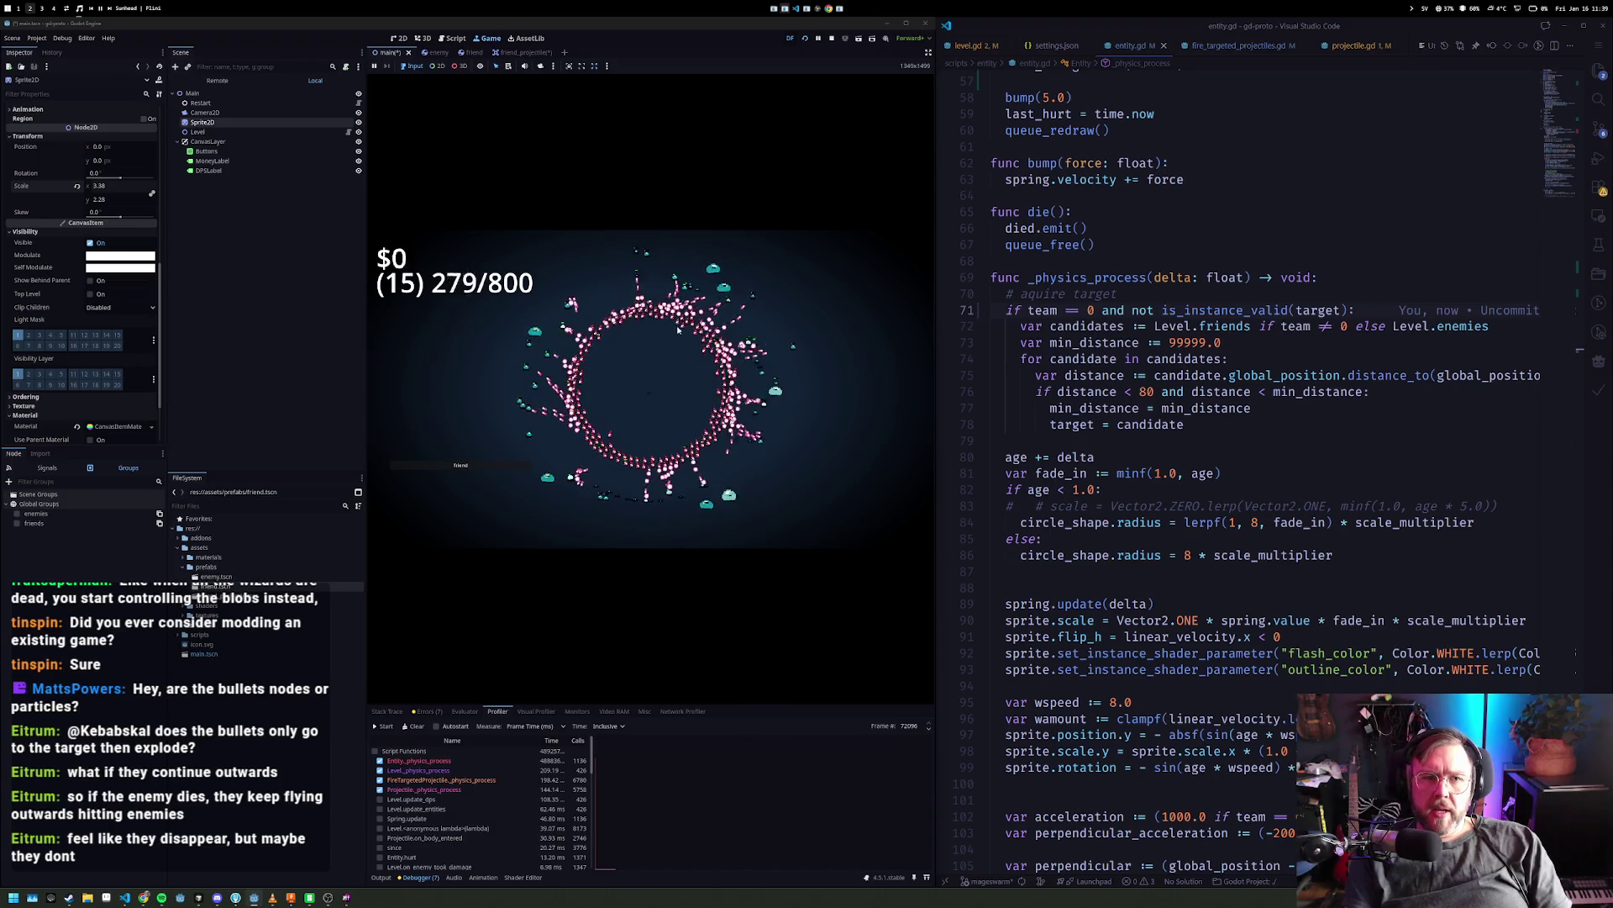
pyautogui.click(929, 53)
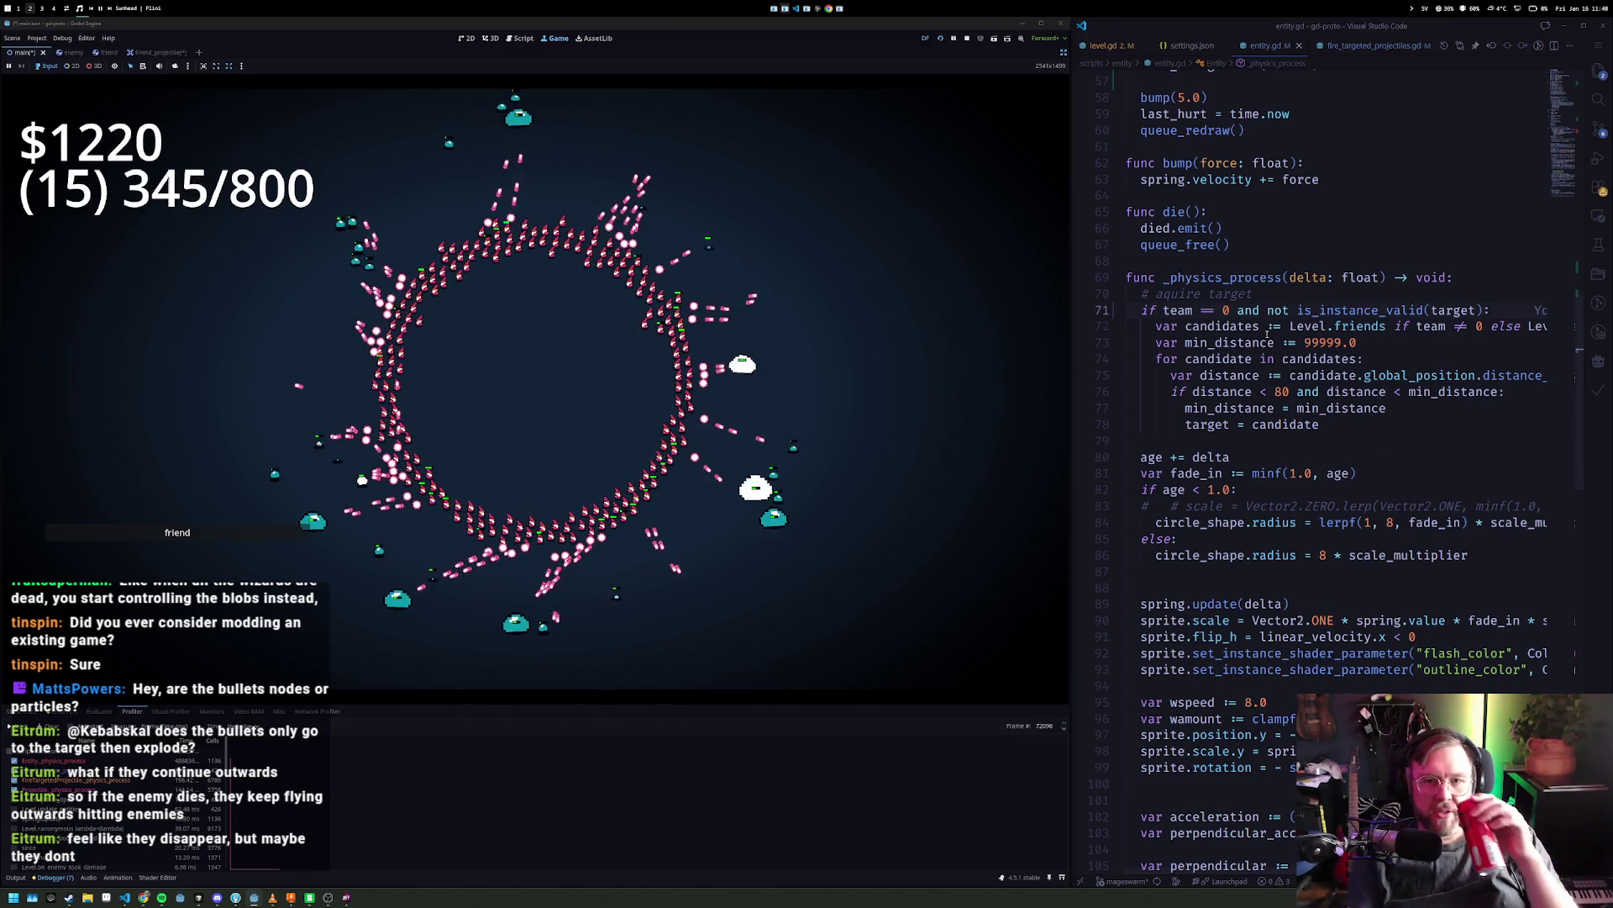
pyautogui.moveTo(1265, 341)
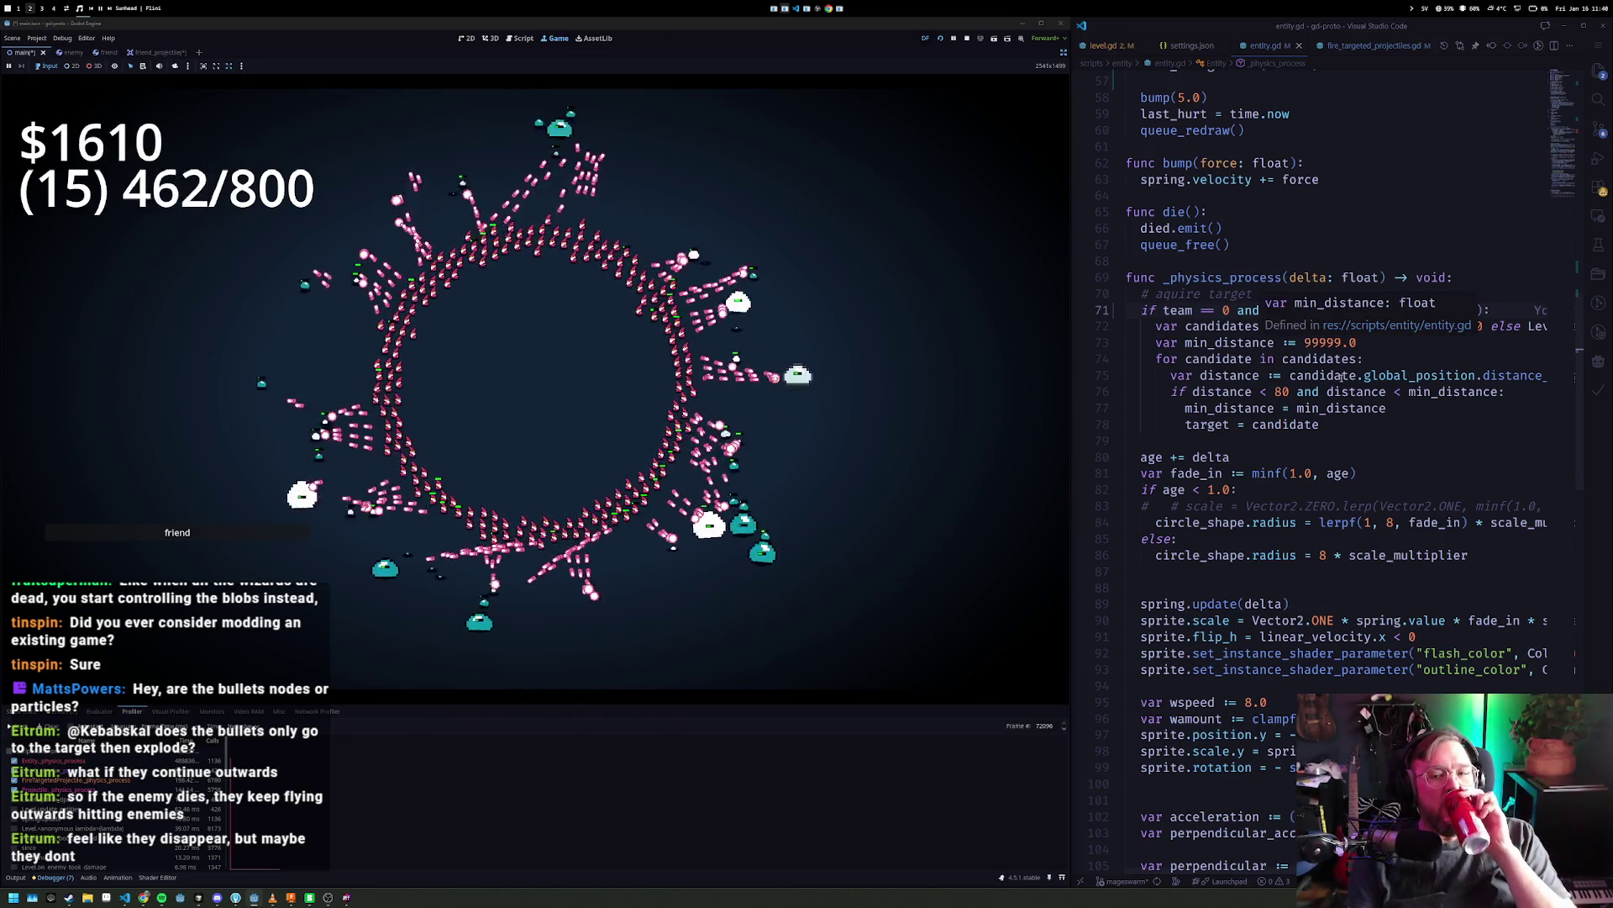
pyautogui.click(1346, 427)
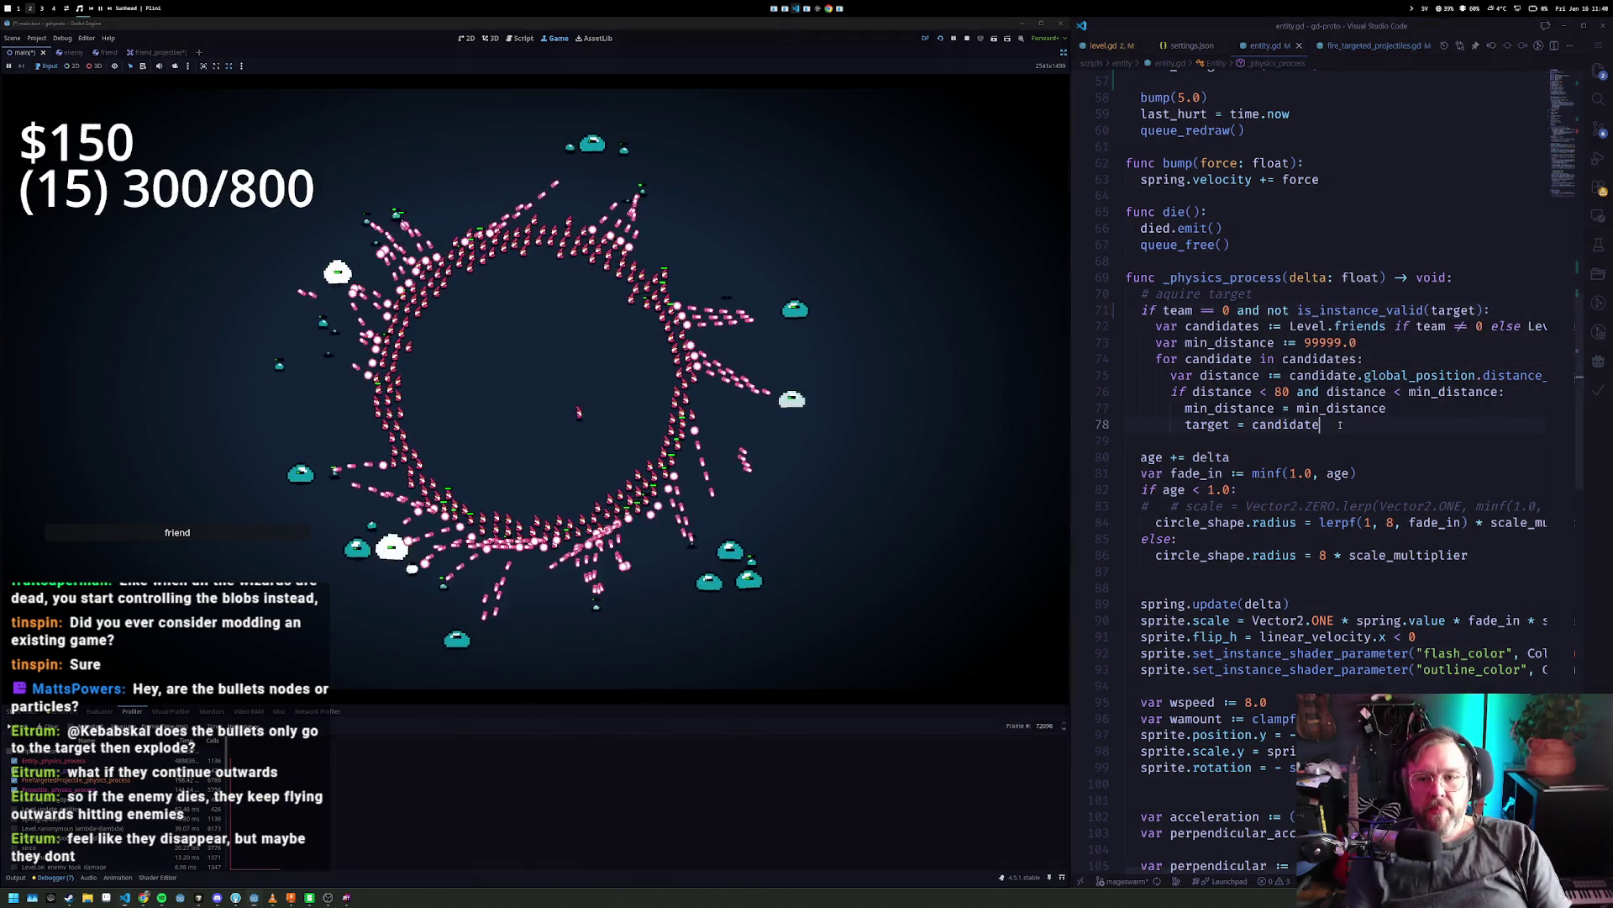
pyautogui.moveTo(1346, 429); pyautogui.dragTo(1142, 310)
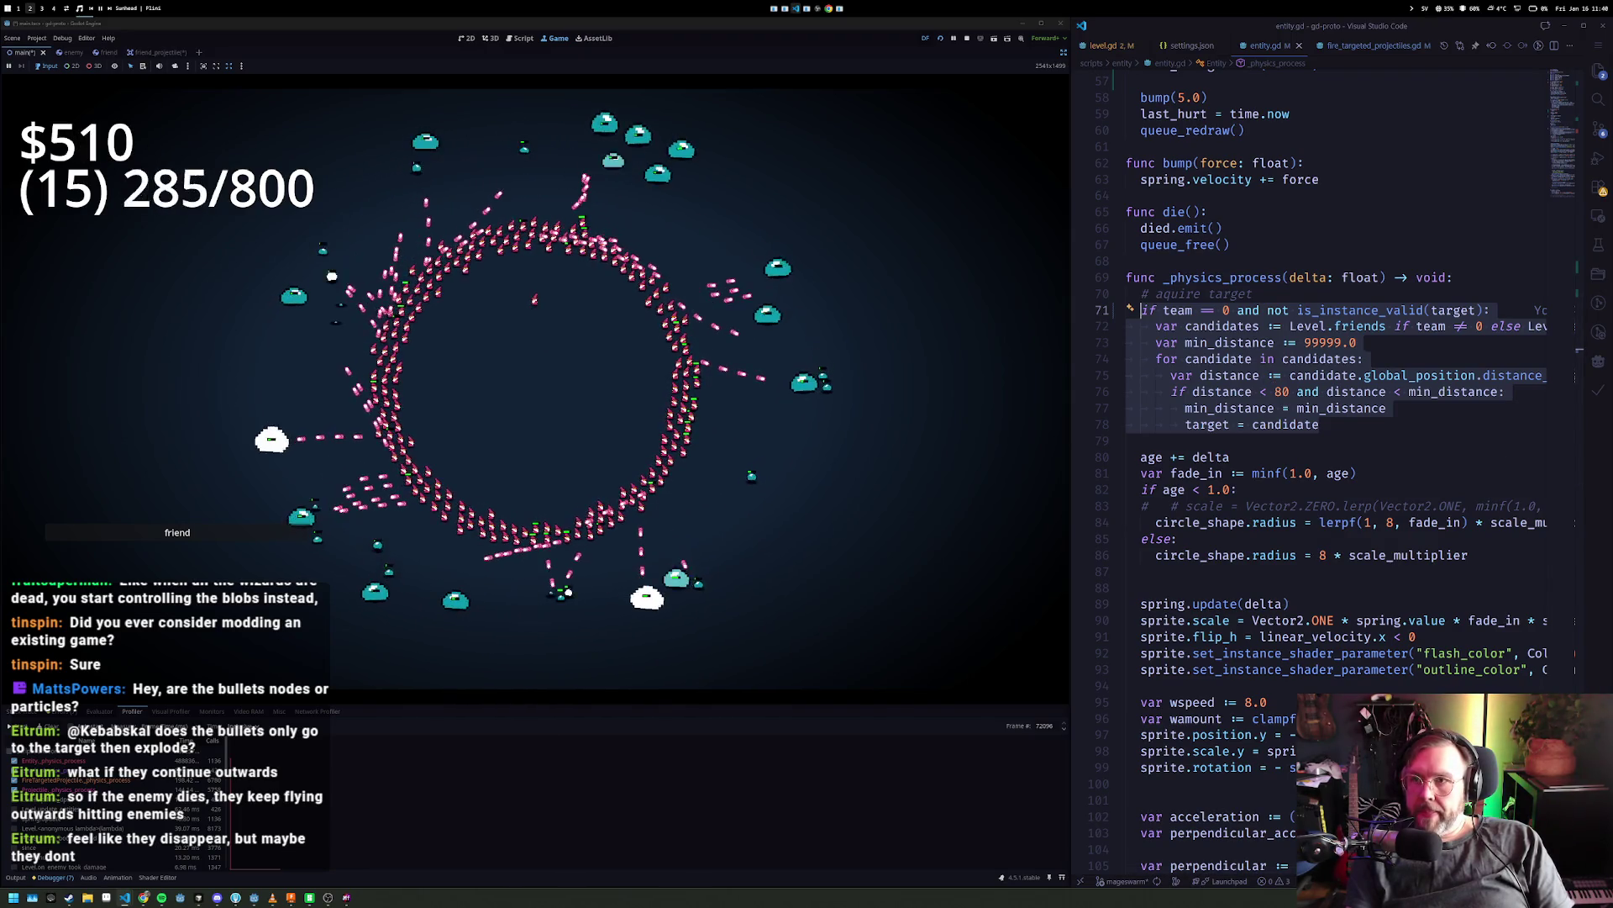
pyautogui.press('Escape')
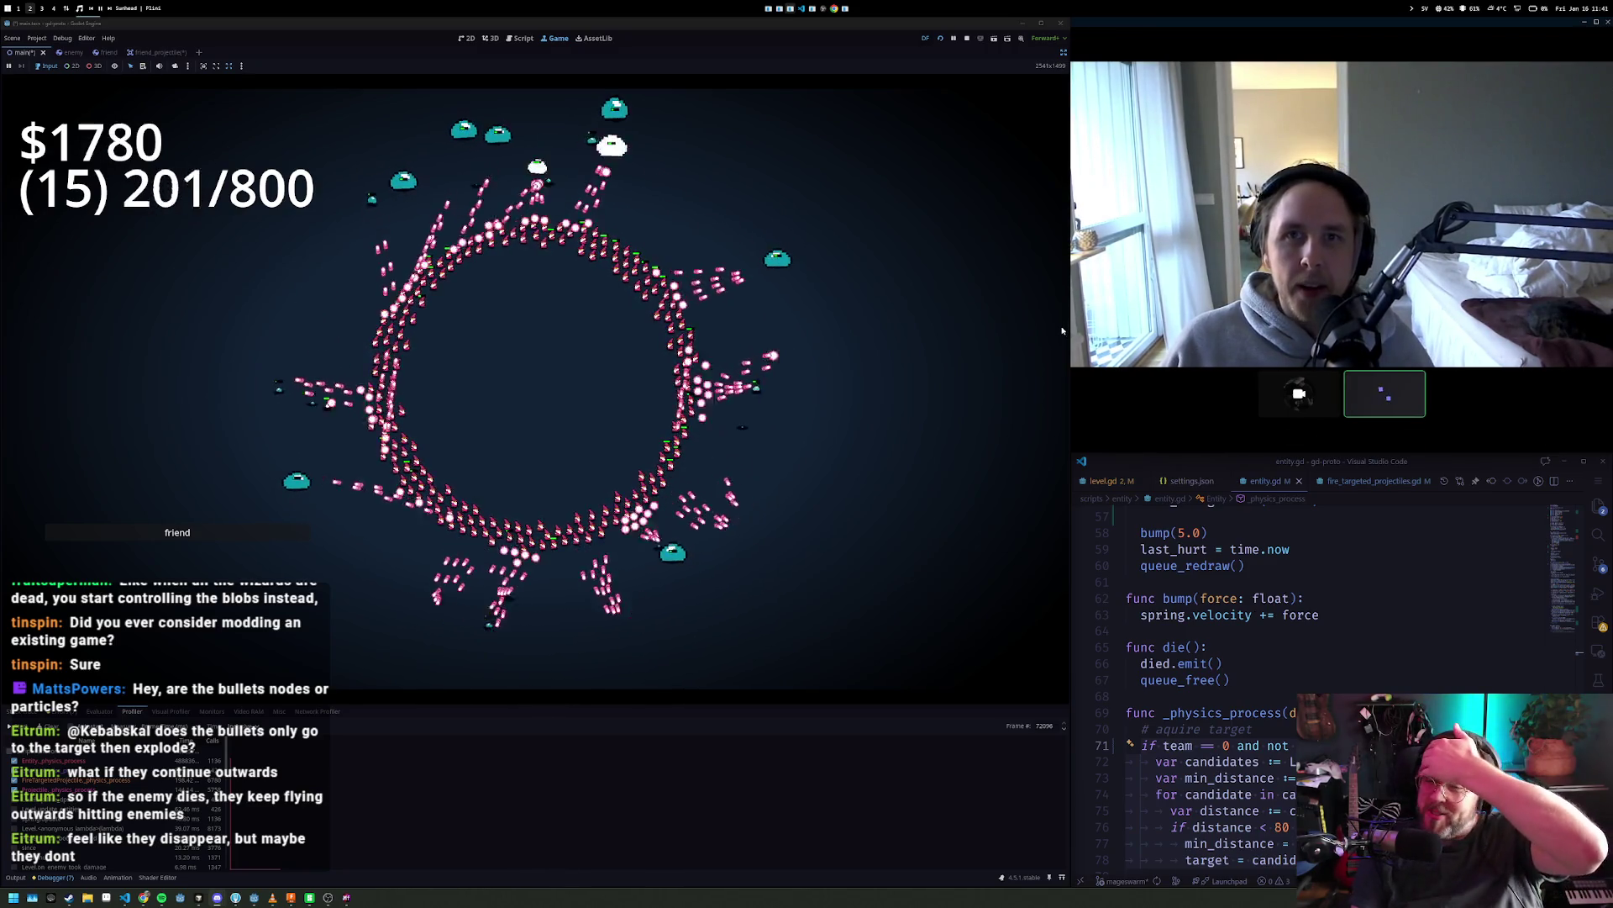
# - Switch to workspace 4 and reveal the currently playing song in the music player's playlist
pyautogui.moveTo(1411, 390)
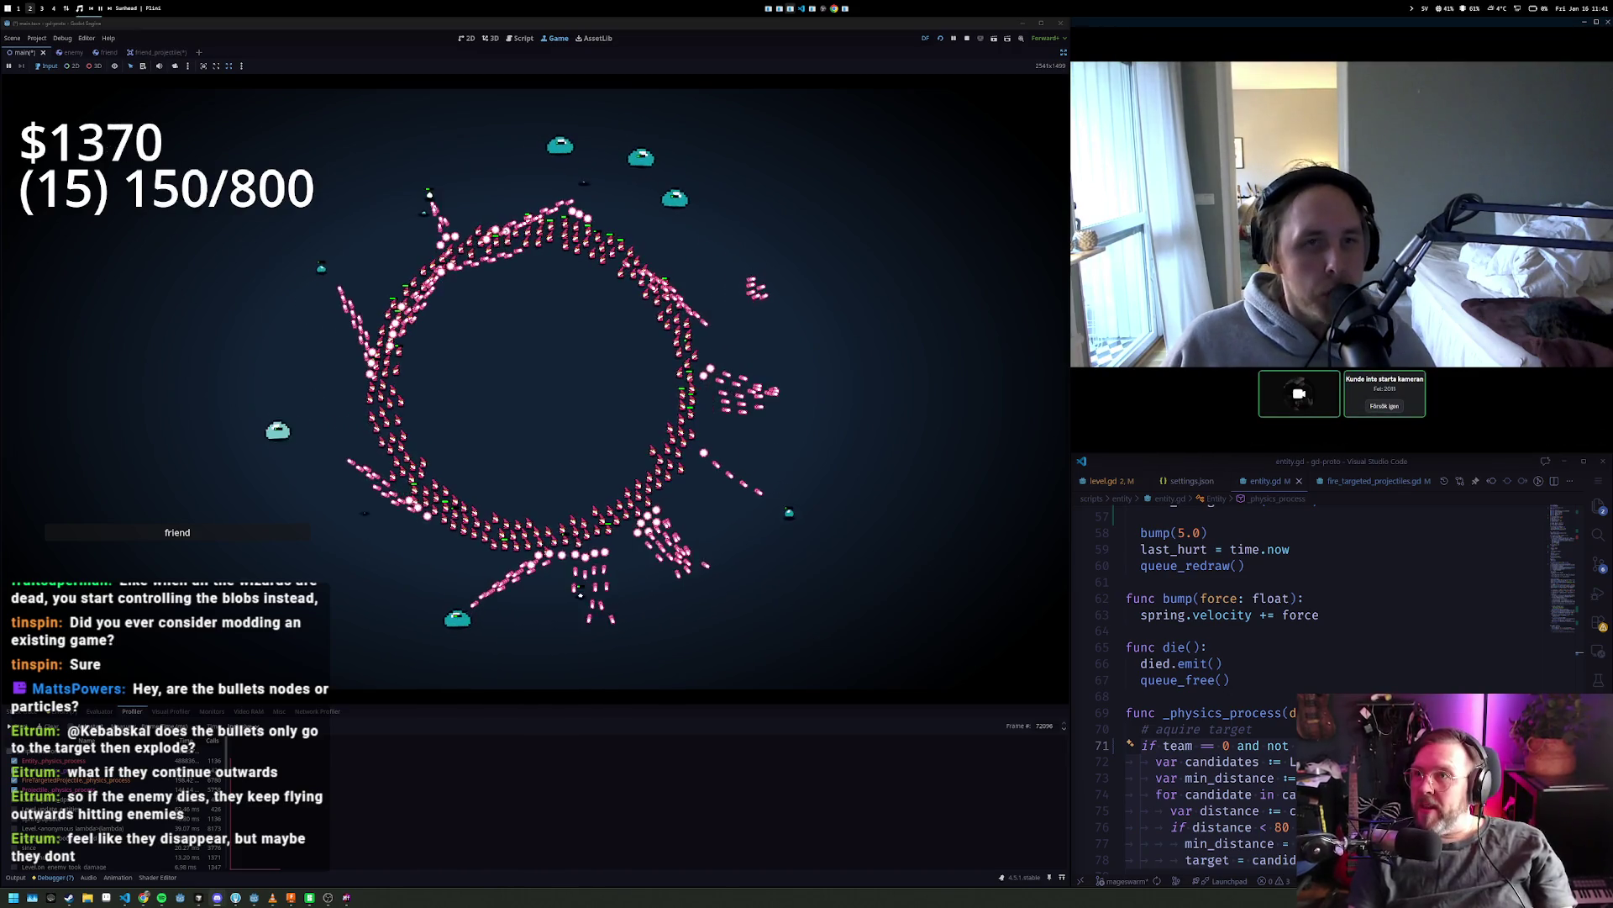
pyautogui.hotkey('alt', '4')
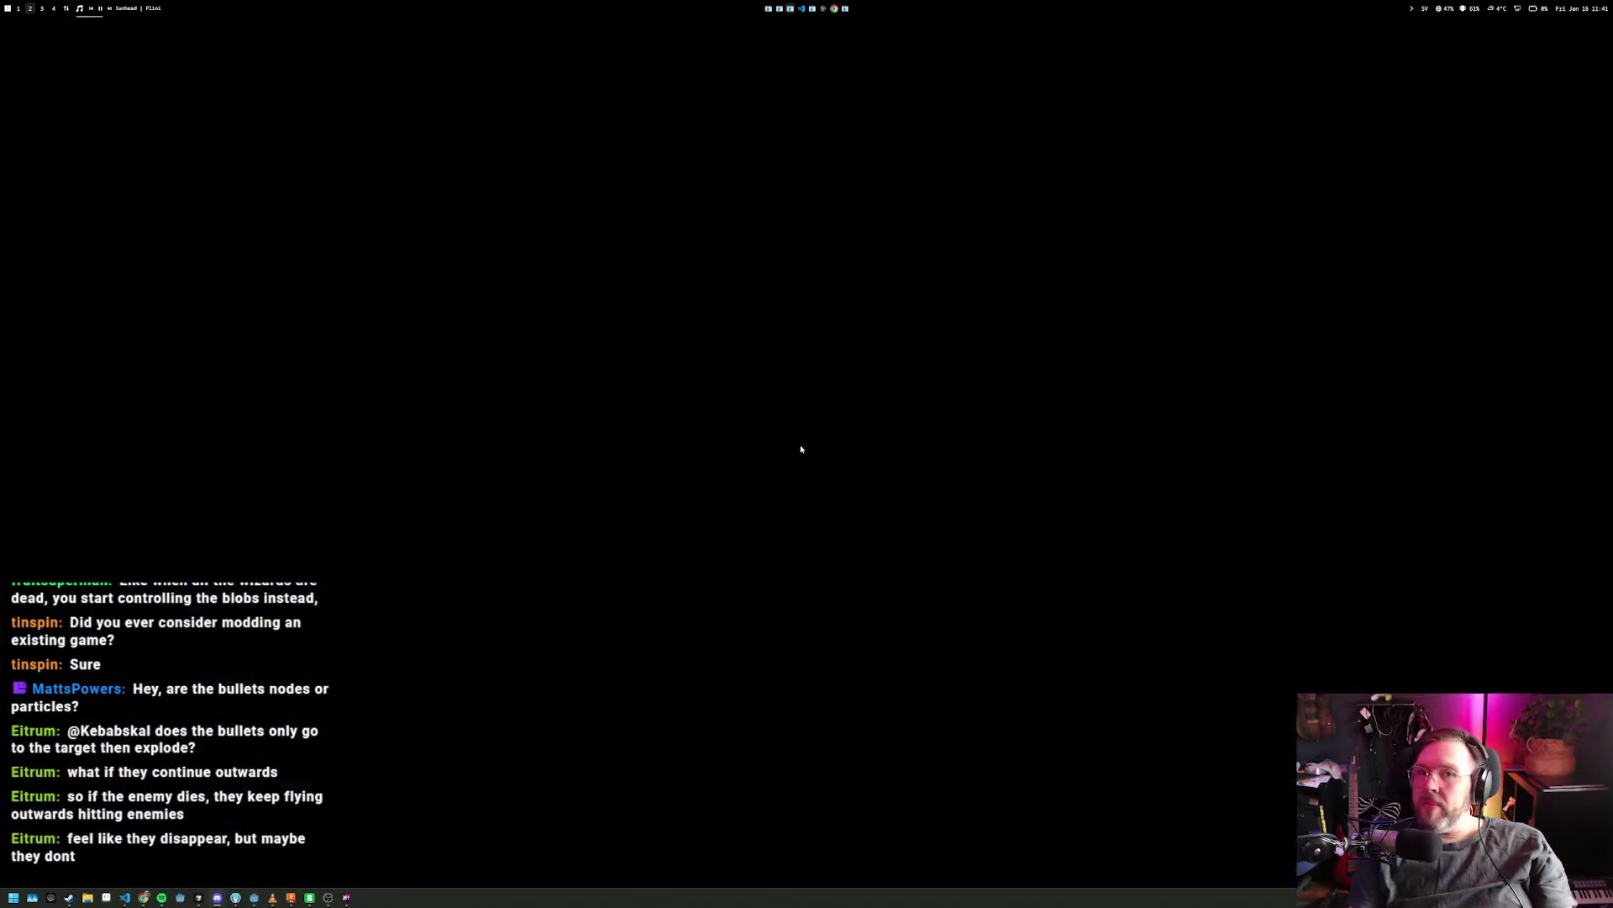
pyautogui.click(1244, 838)
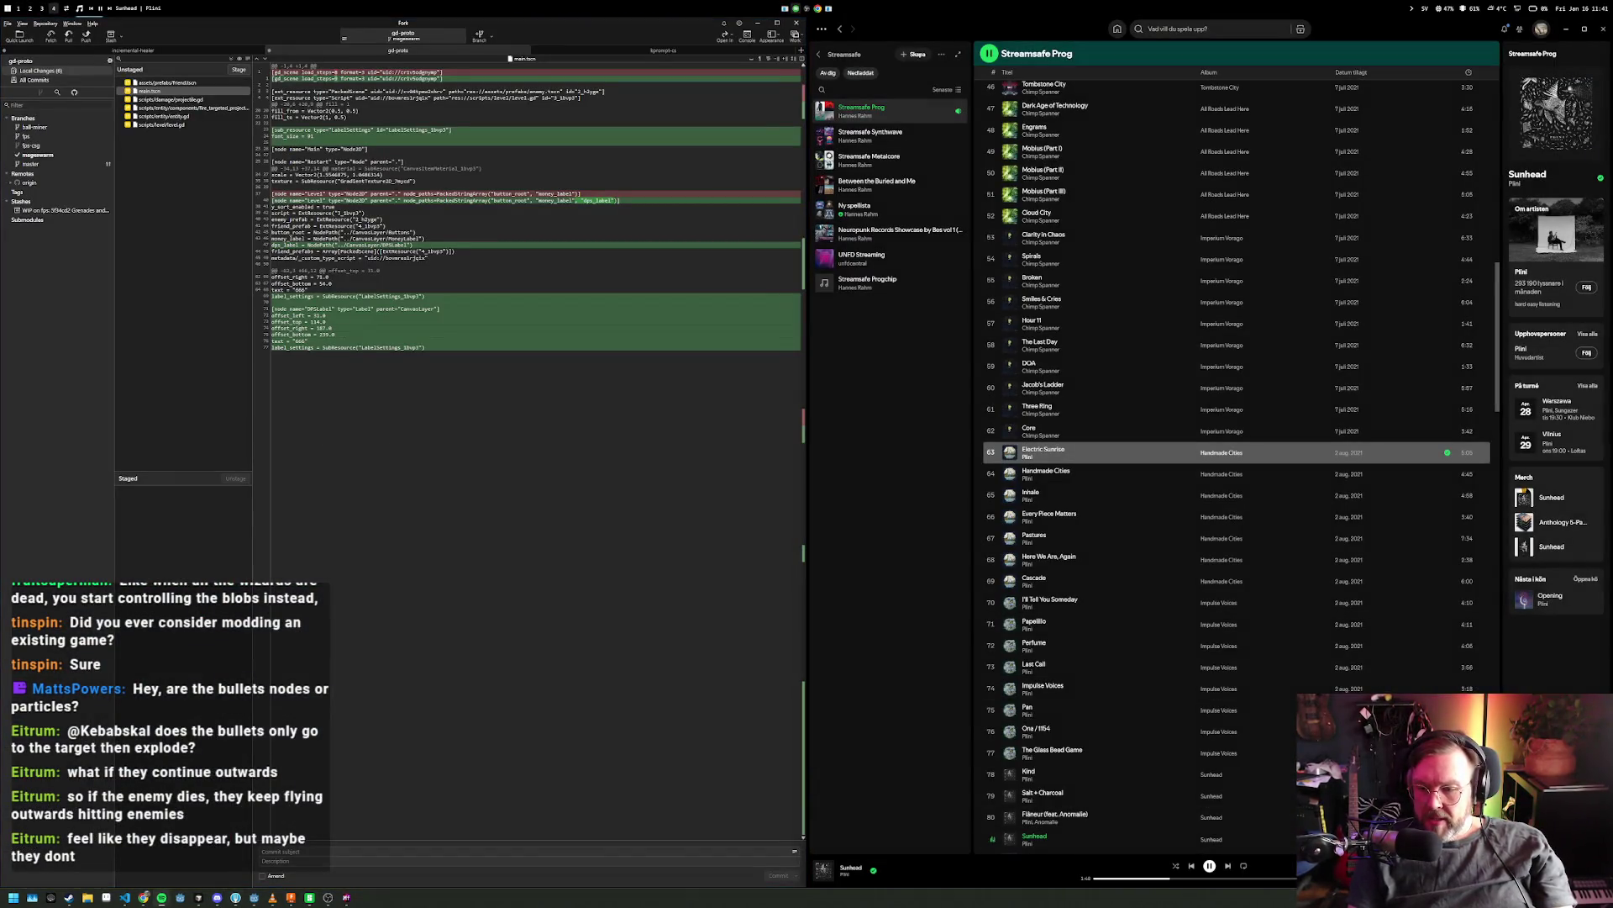
# - Jump through workspace 3 to workspace 2, where the Godot game and VS Code are open
pyautogui.hotkey('alt', '3')
pyautogui.hotkey('alt', '2')
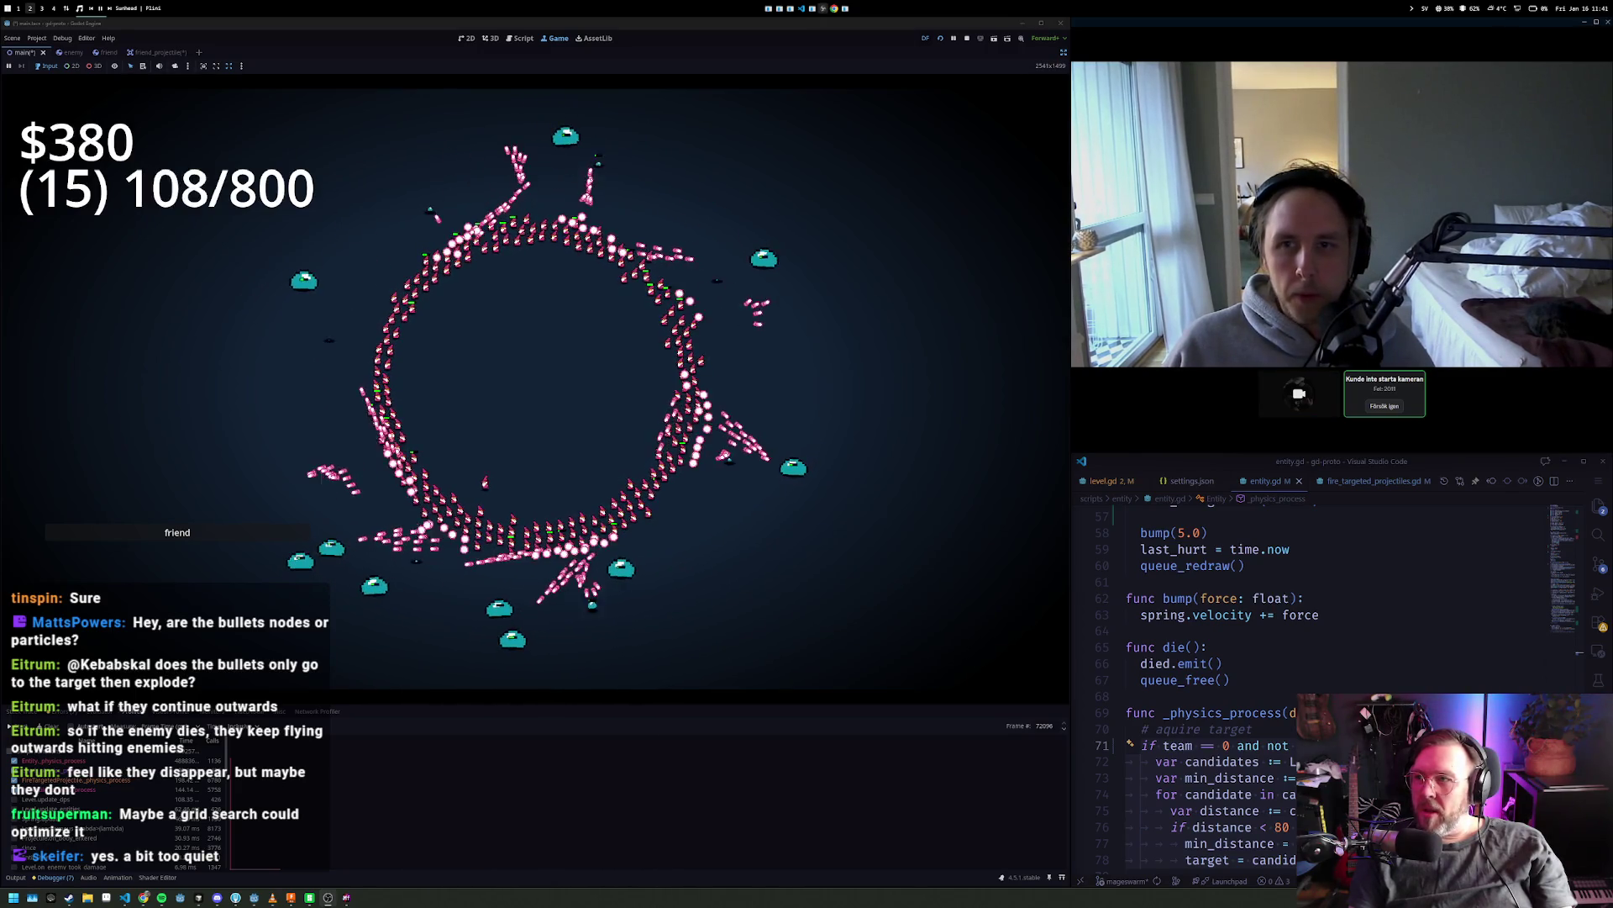
# - Restart the wizards game with R and let it play through to level 17
pyautogui.moveTo(1551, 310)
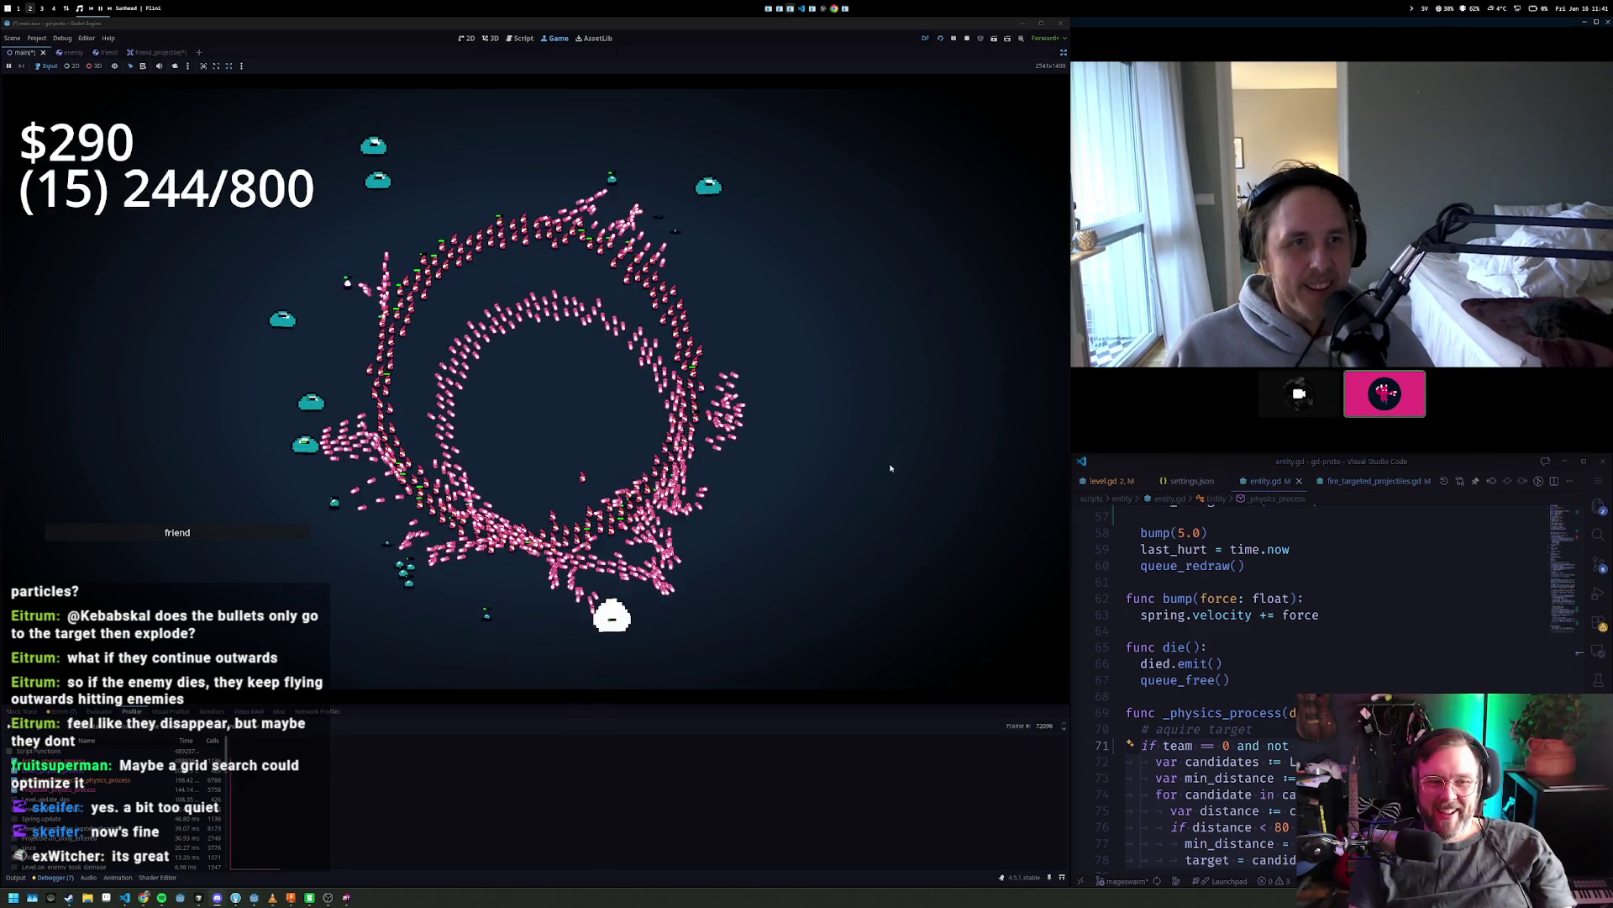
pyautogui.press('r')
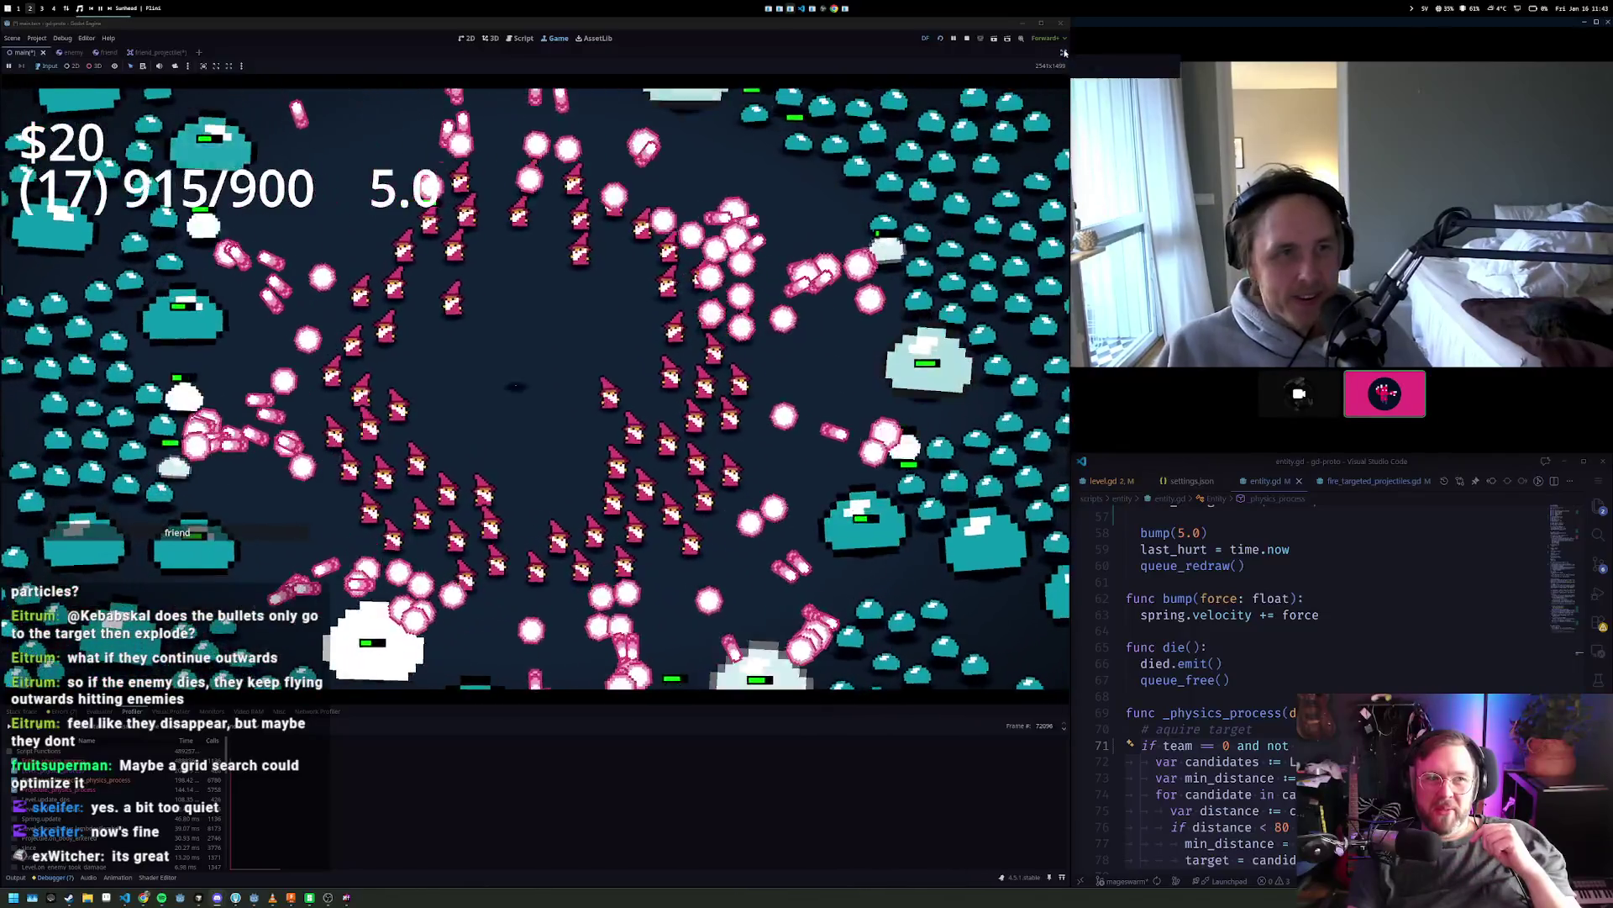
pyautogui.click(1064, 52)
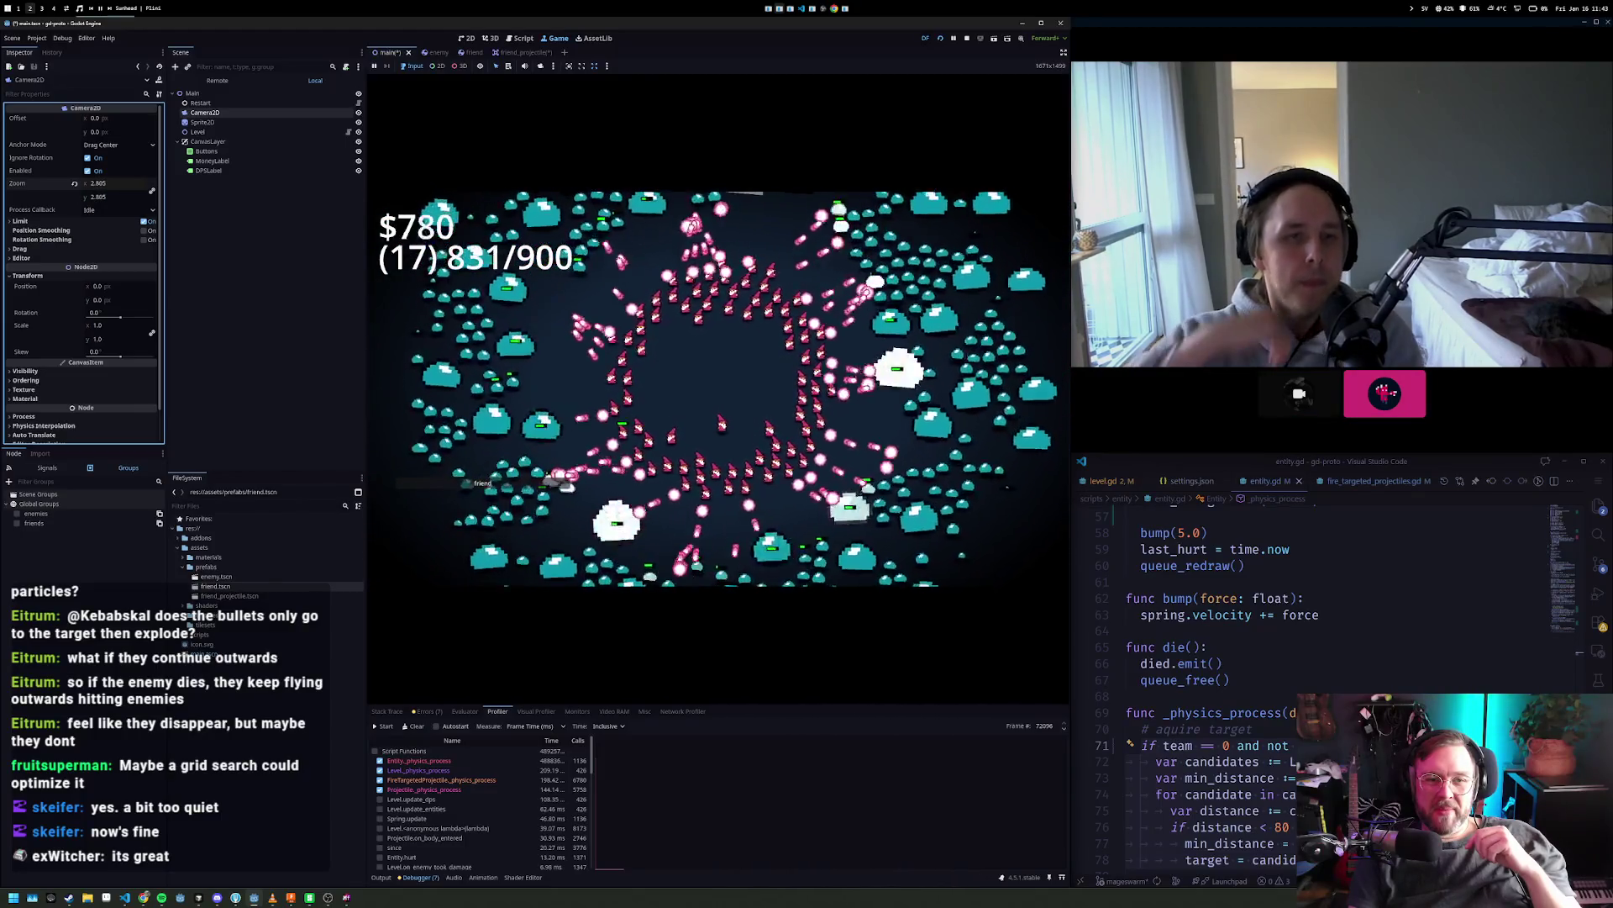
pyautogui.click(1064, 54)
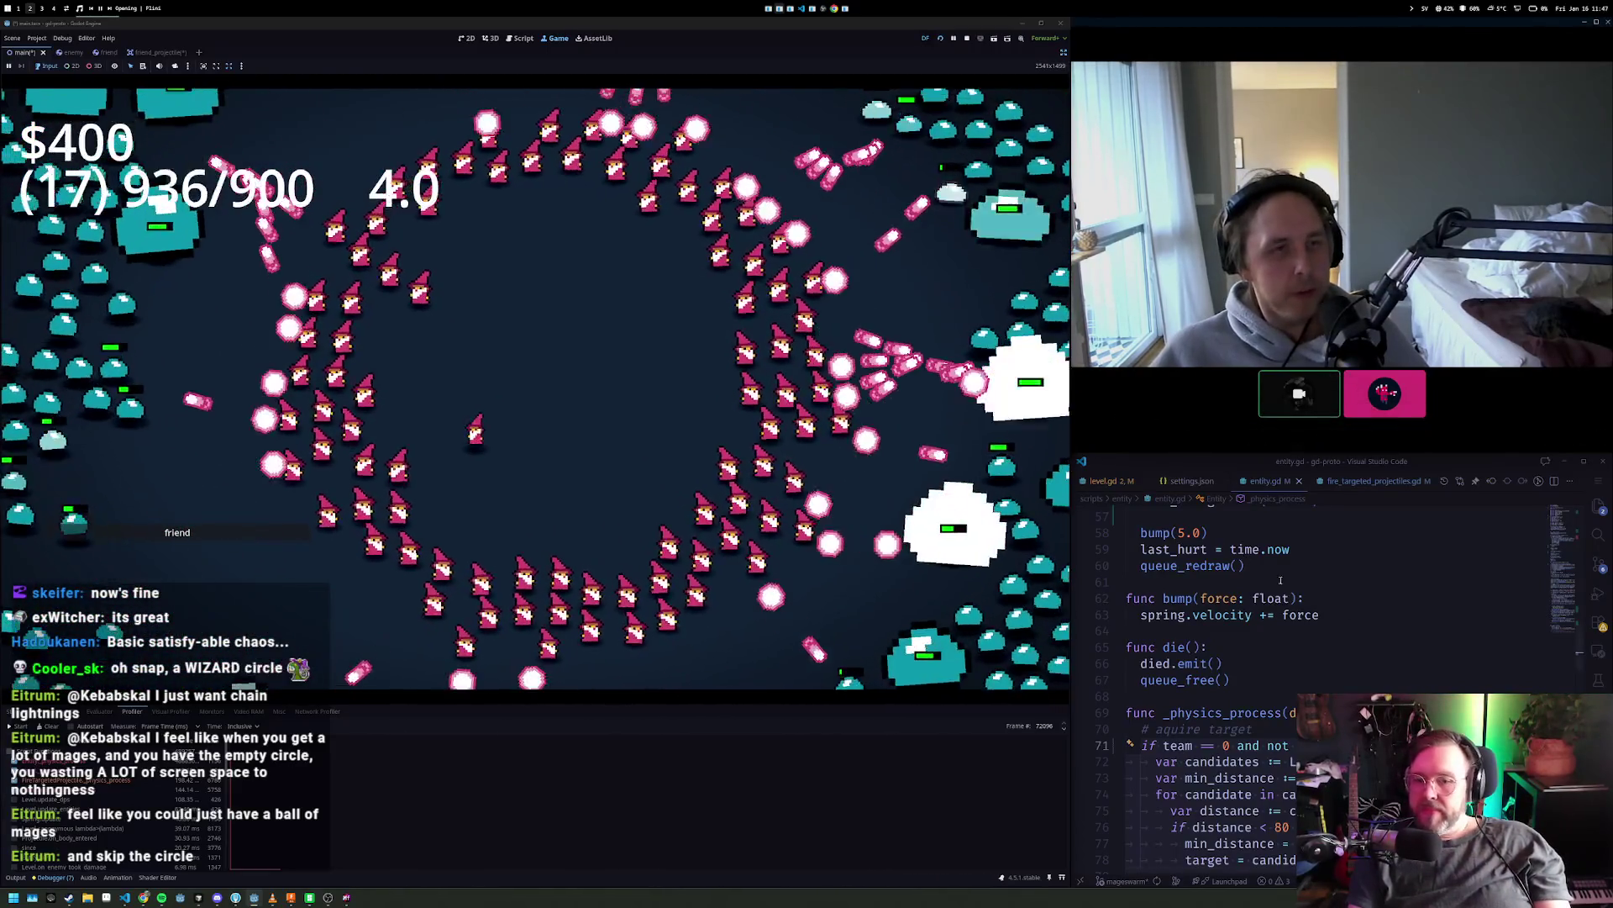
pyautogui.scroll(-5, 1227, 616)
pyautogui.scroll(-6, 1226, 616)
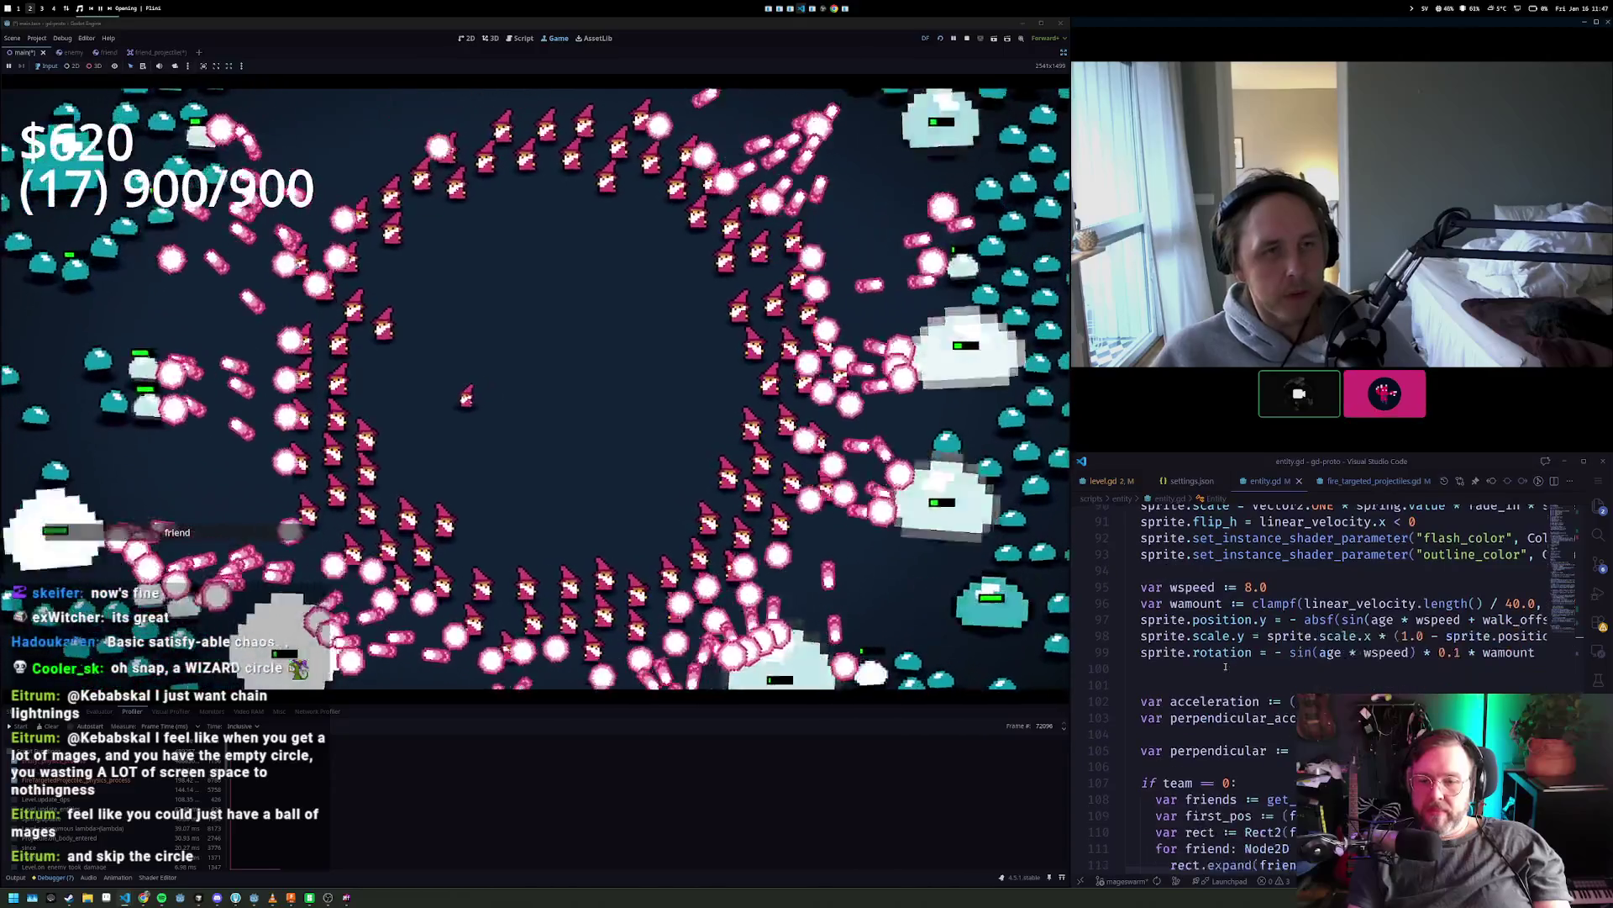
pyautogui.scroll(-3, 1235, 616)
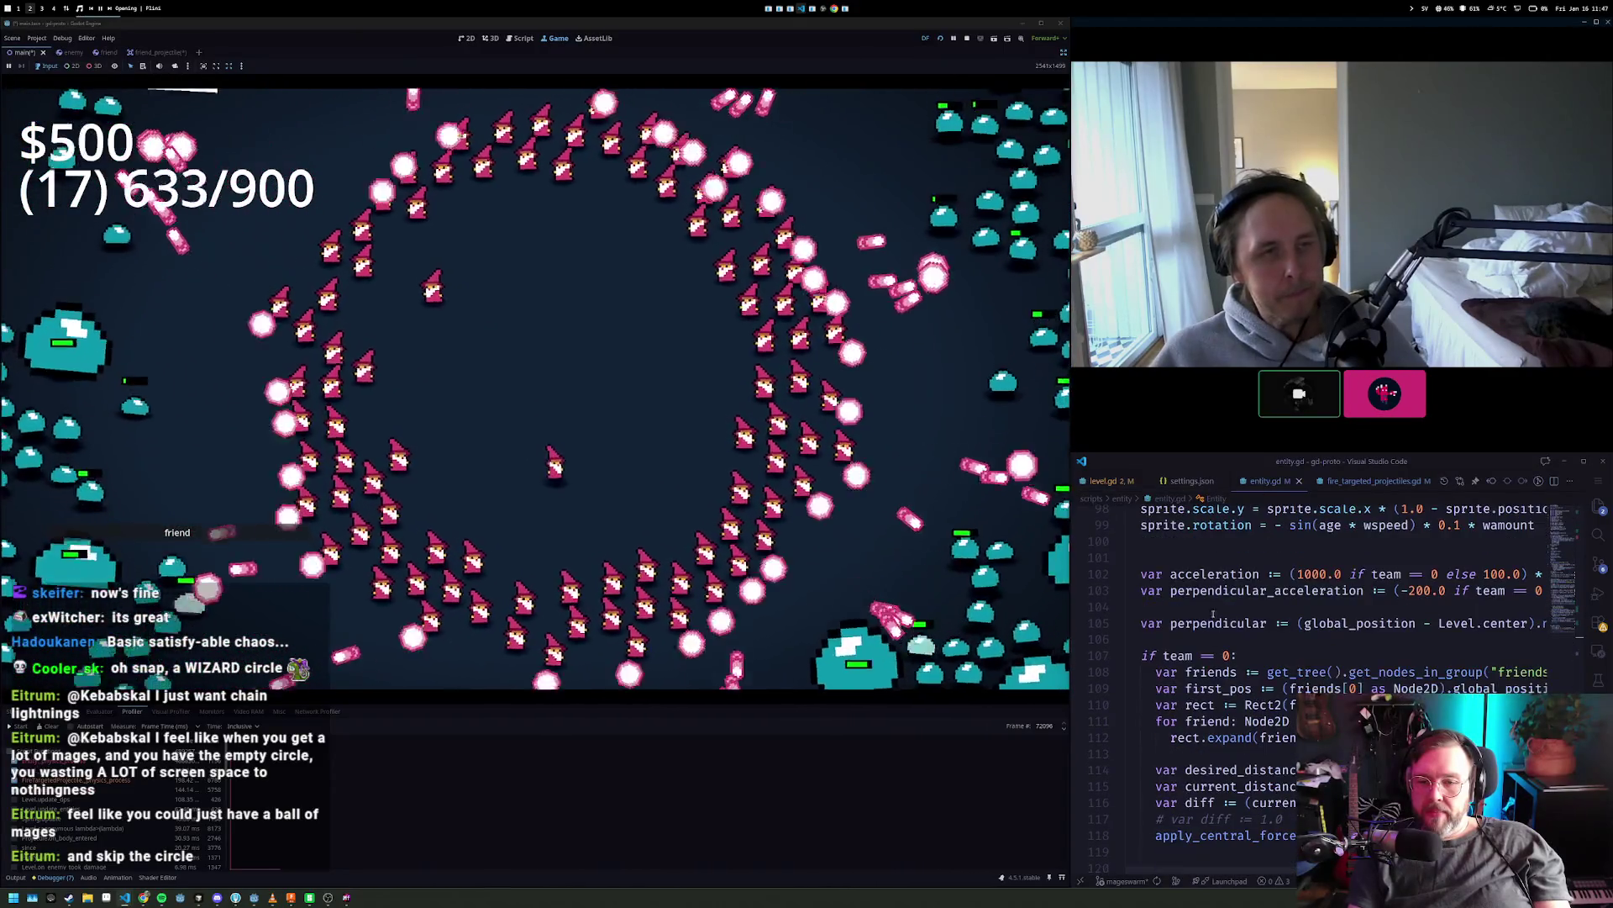
pyautogui.click(1235, 616)
pyautogui.scroll(3, 1236, 616)
pyautogui.scroll(4, 1235, 616)
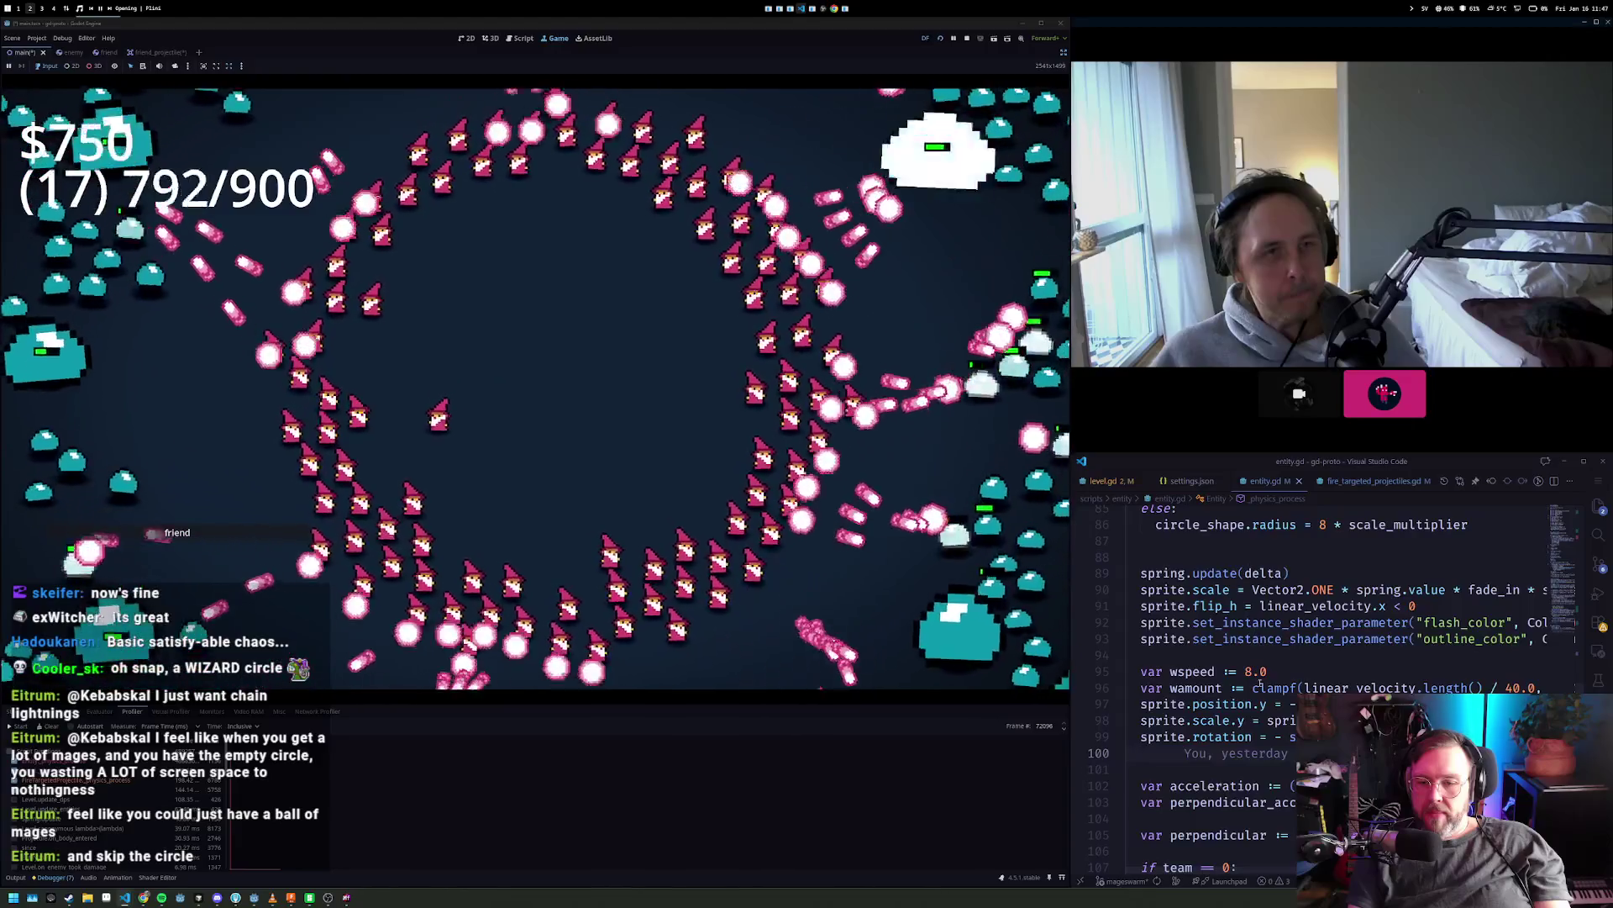
pyautogui.click(1294, 658)
pyautogui.scroll(3, 1236, 639)
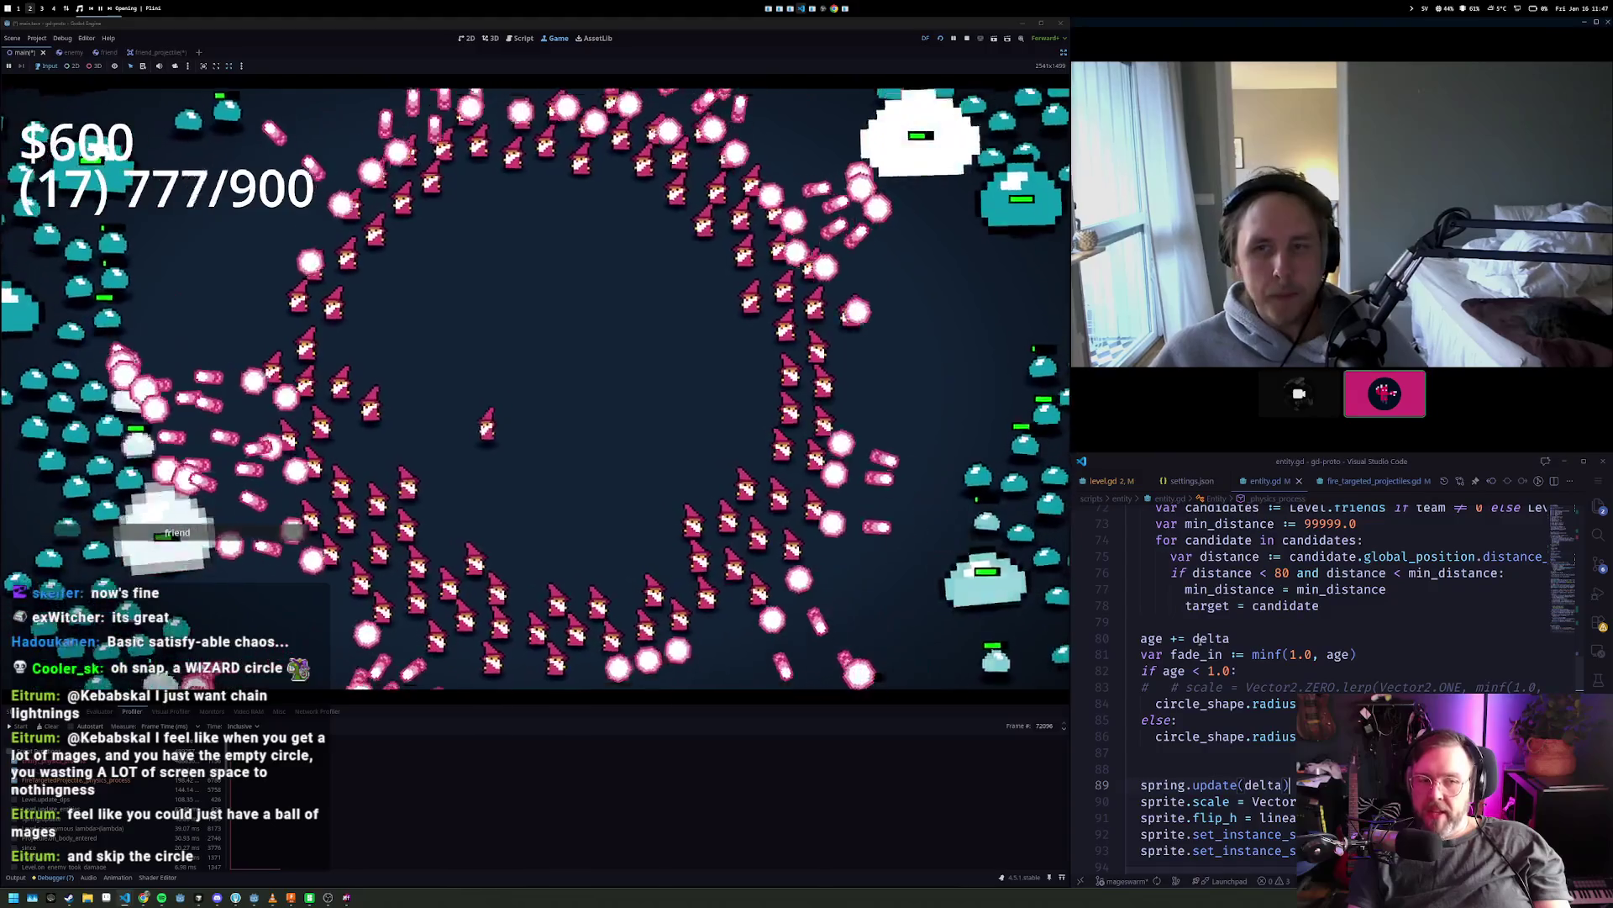
pyautogui.moveTo(1201, 639)
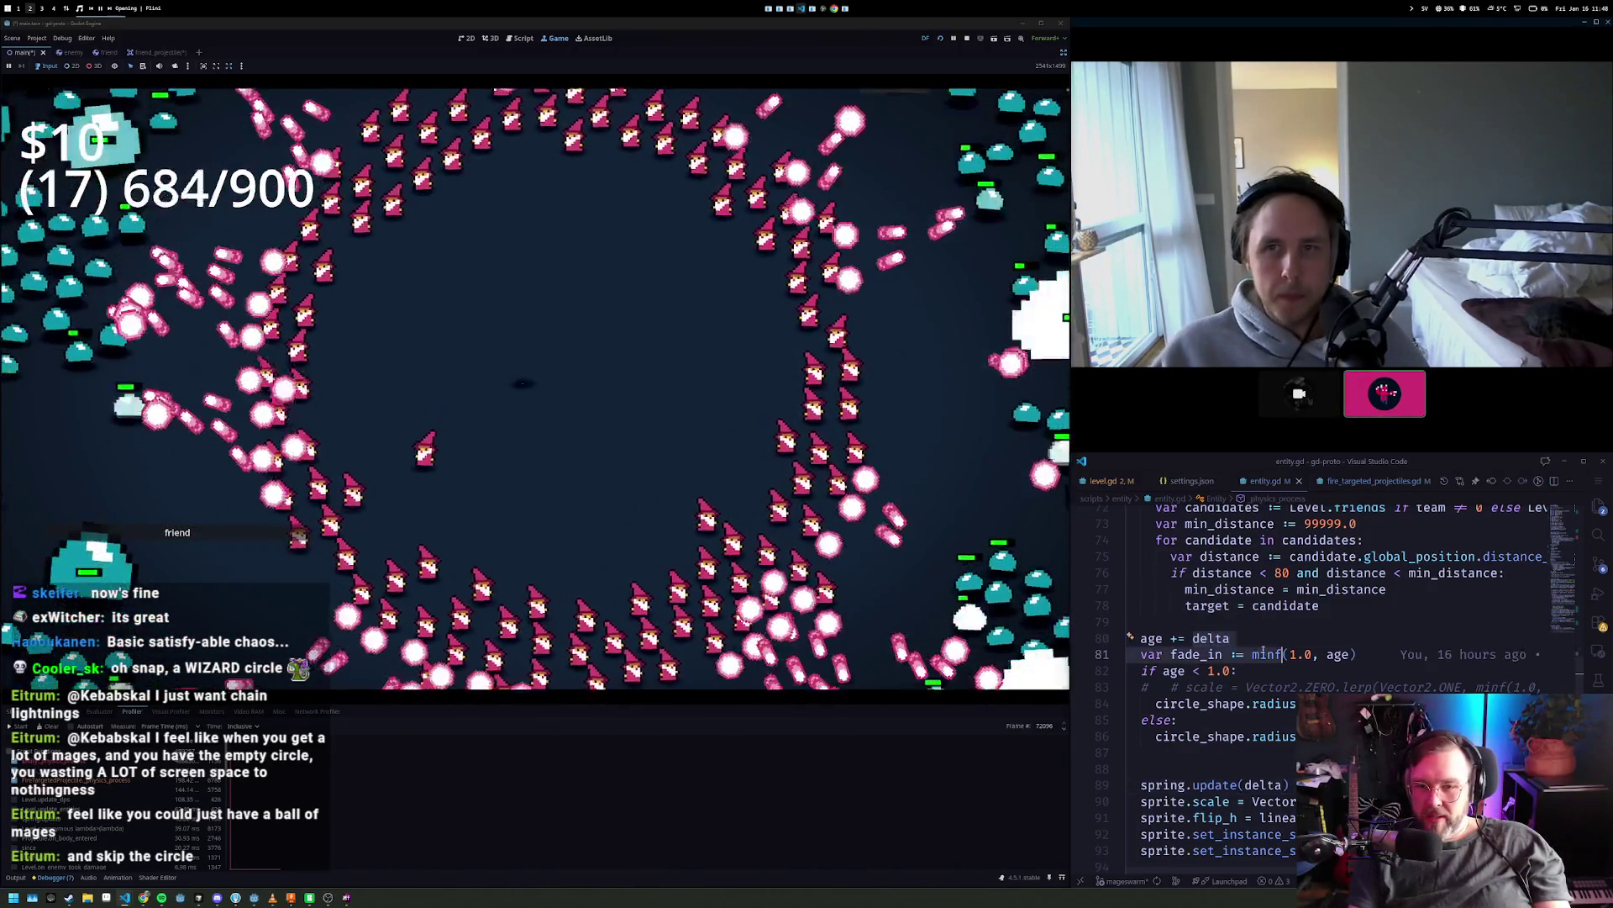
pyautogui.scroll(-3, 1203, 718)
# - Find the desired_distance formula on line 114 of entity.gd and place the cursor in its '* 1.0' factor
pyautogui.scroll(2, 1213, 718)
pyautogui.scroll(-10, 1214, 718)
pyautogui.scroll(-4, 1214, 718)
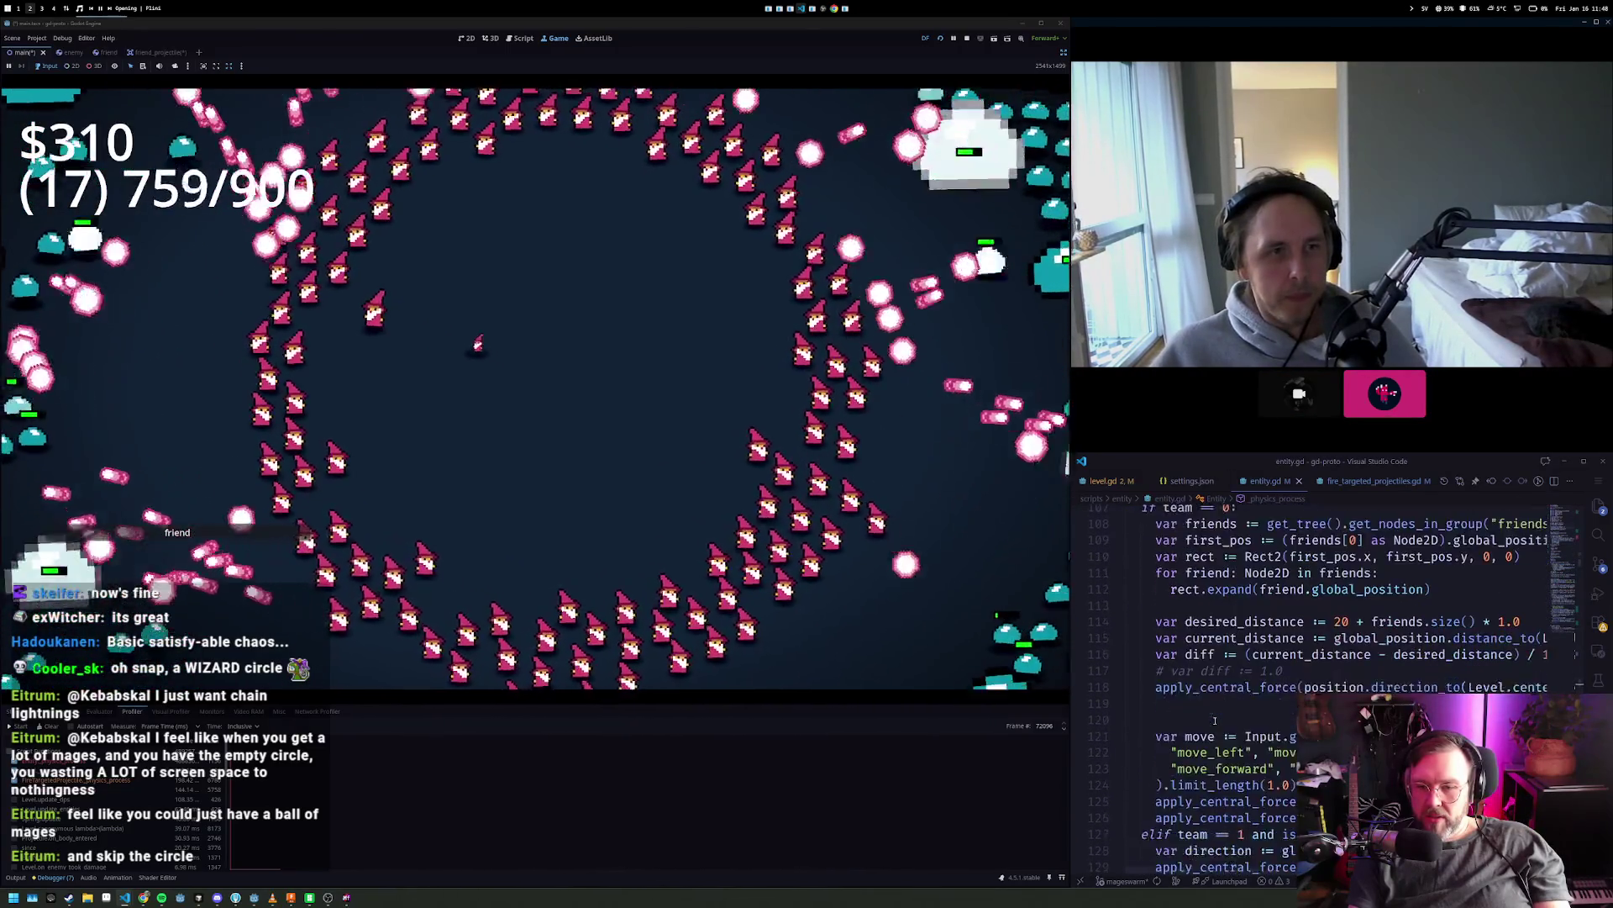
pyautogui.scroll(2, 1241, 611)
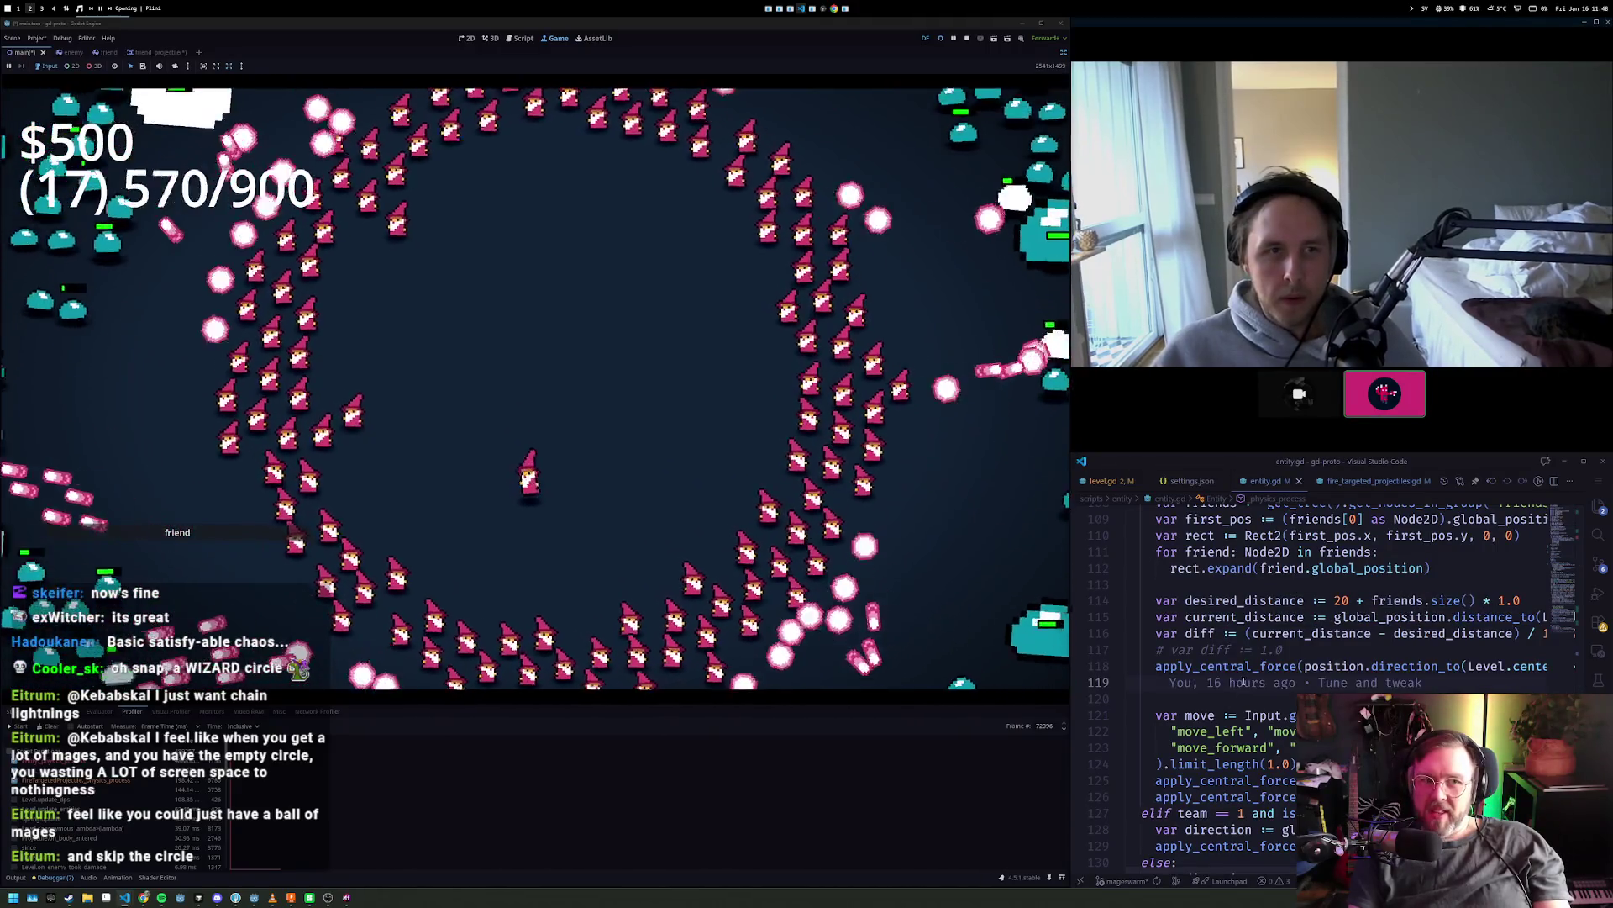
pyautogui.click(1335, 600)
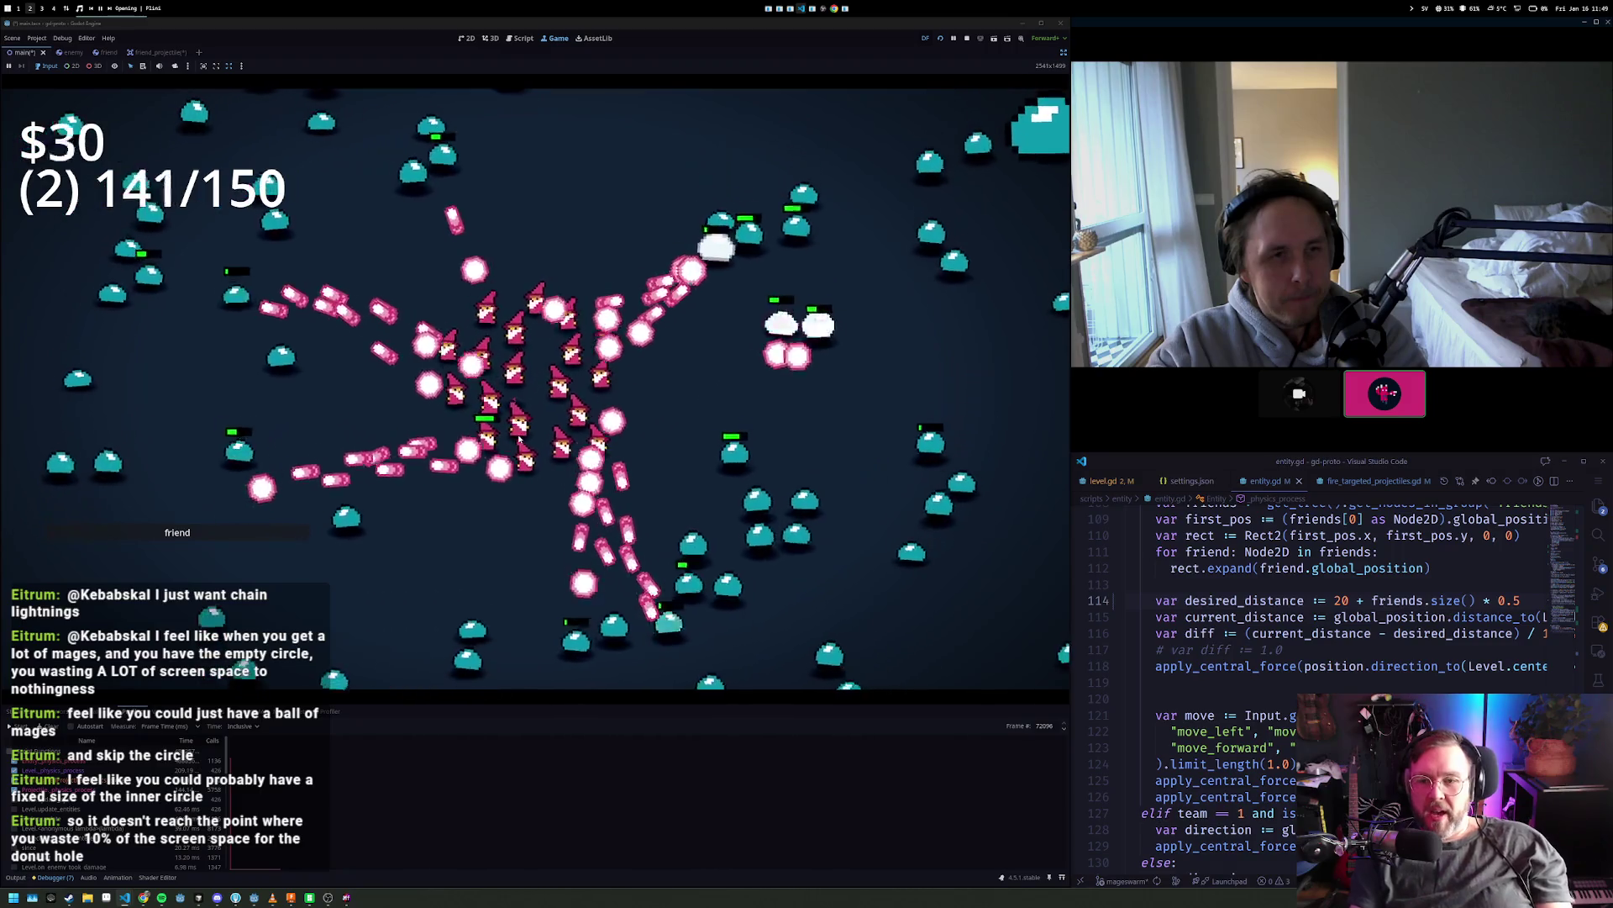
# - Bring up the fire_targeted_projectiles.gd script in the VS Code editor
pyautogui.click(1363, 481)
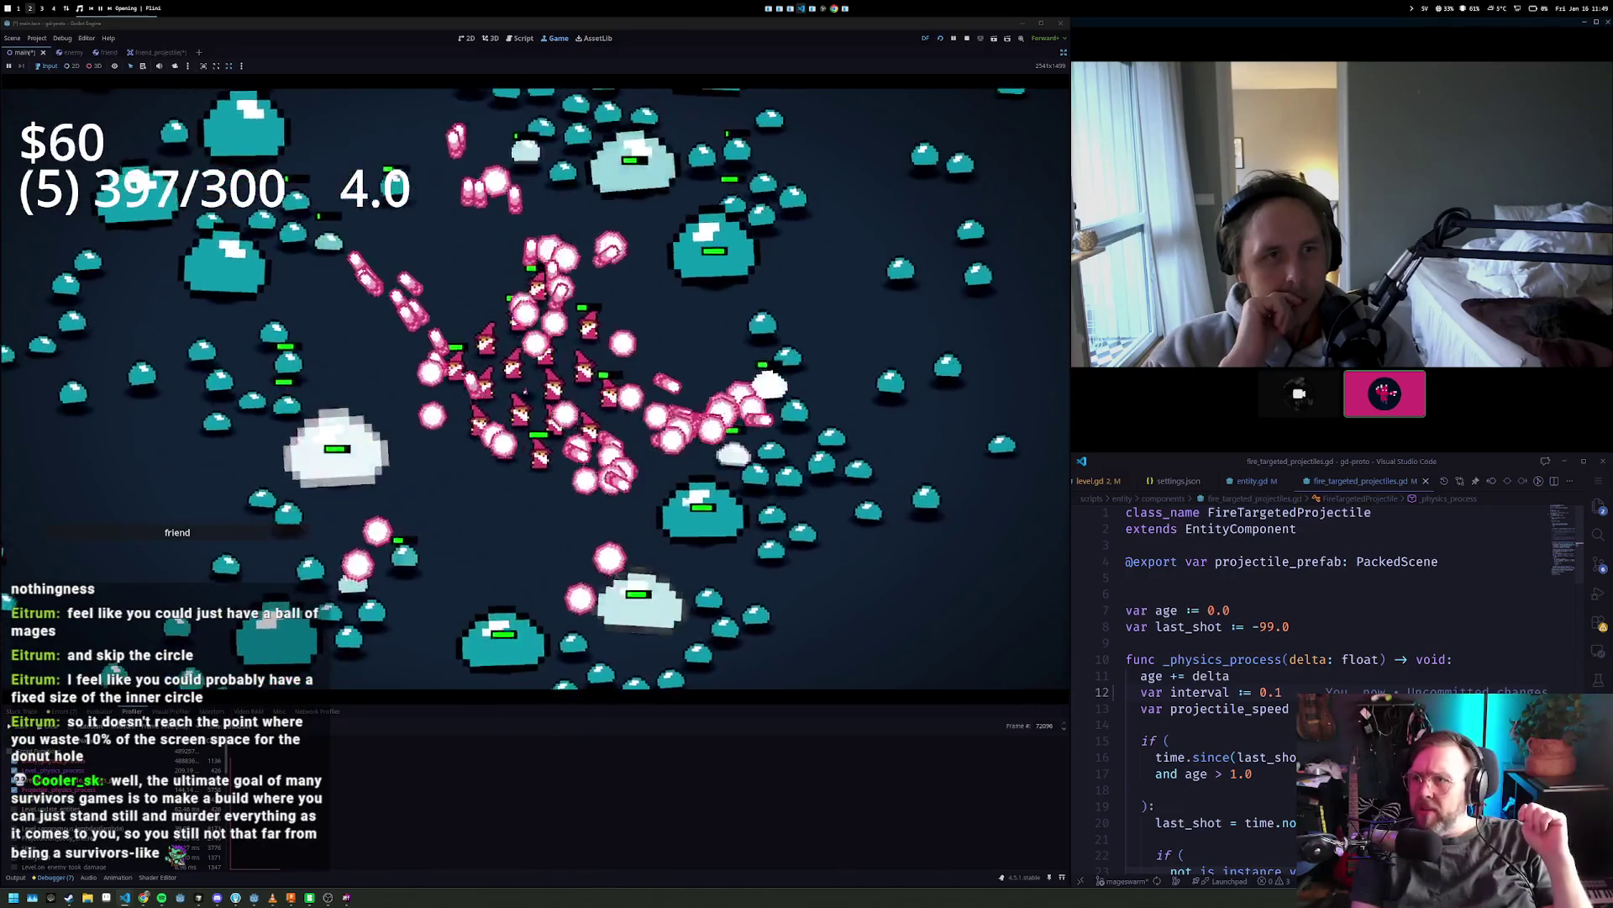
# - Change the projectile interval on line 12 to 10.0 and save the script
pyautogui.scroll(-2, 1336, 672)
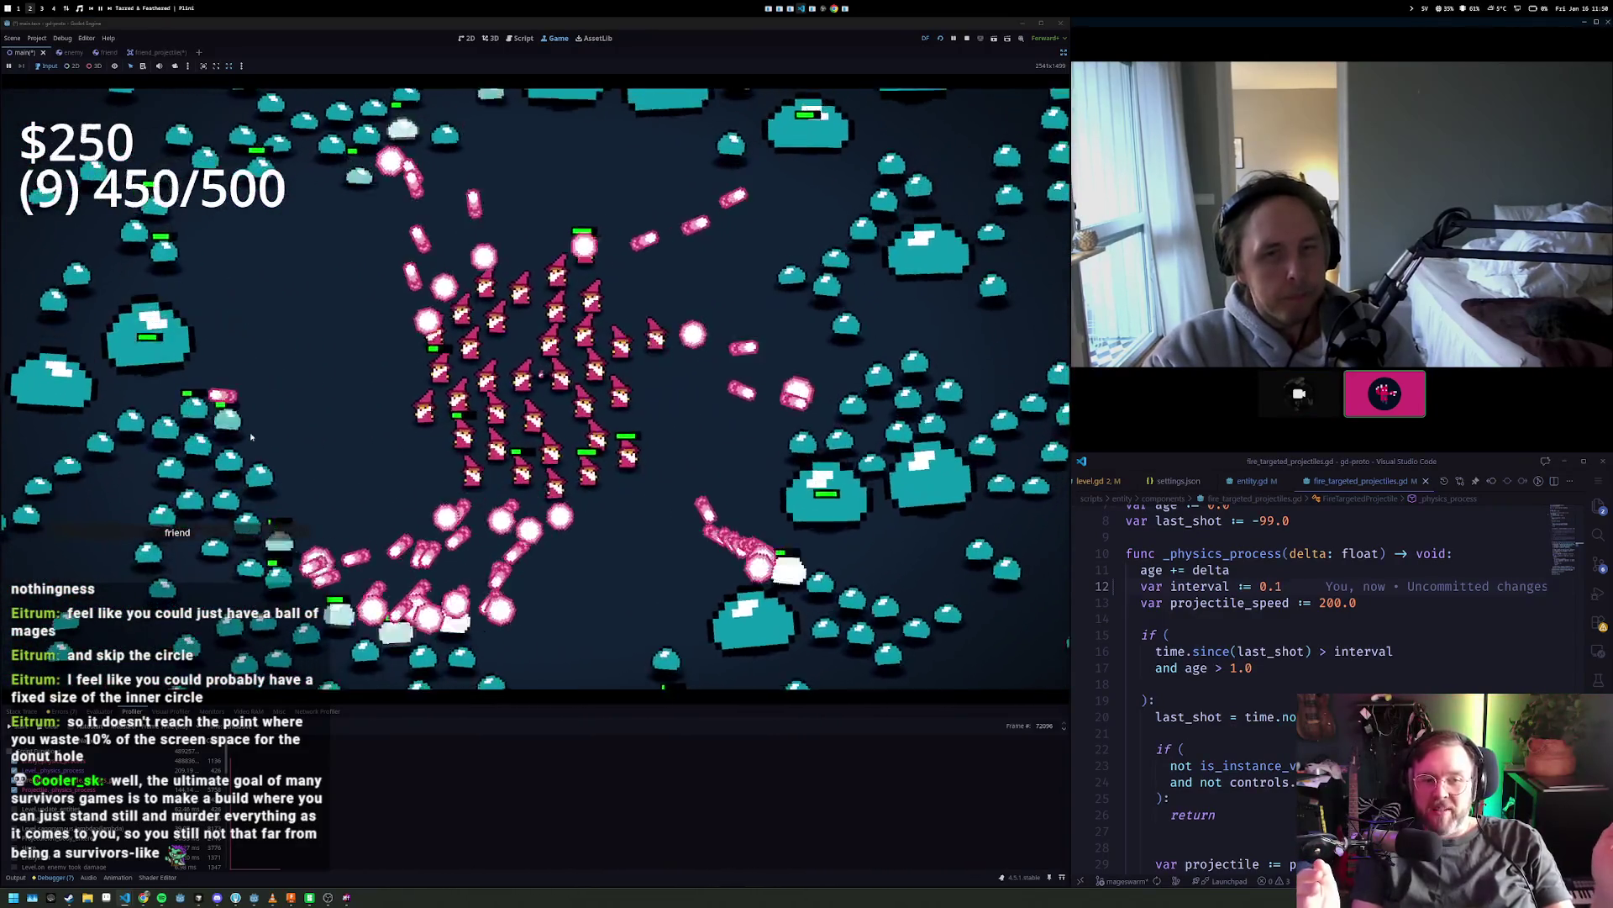
pyautogui.press('BackSpace')
pyautogui.write('0')
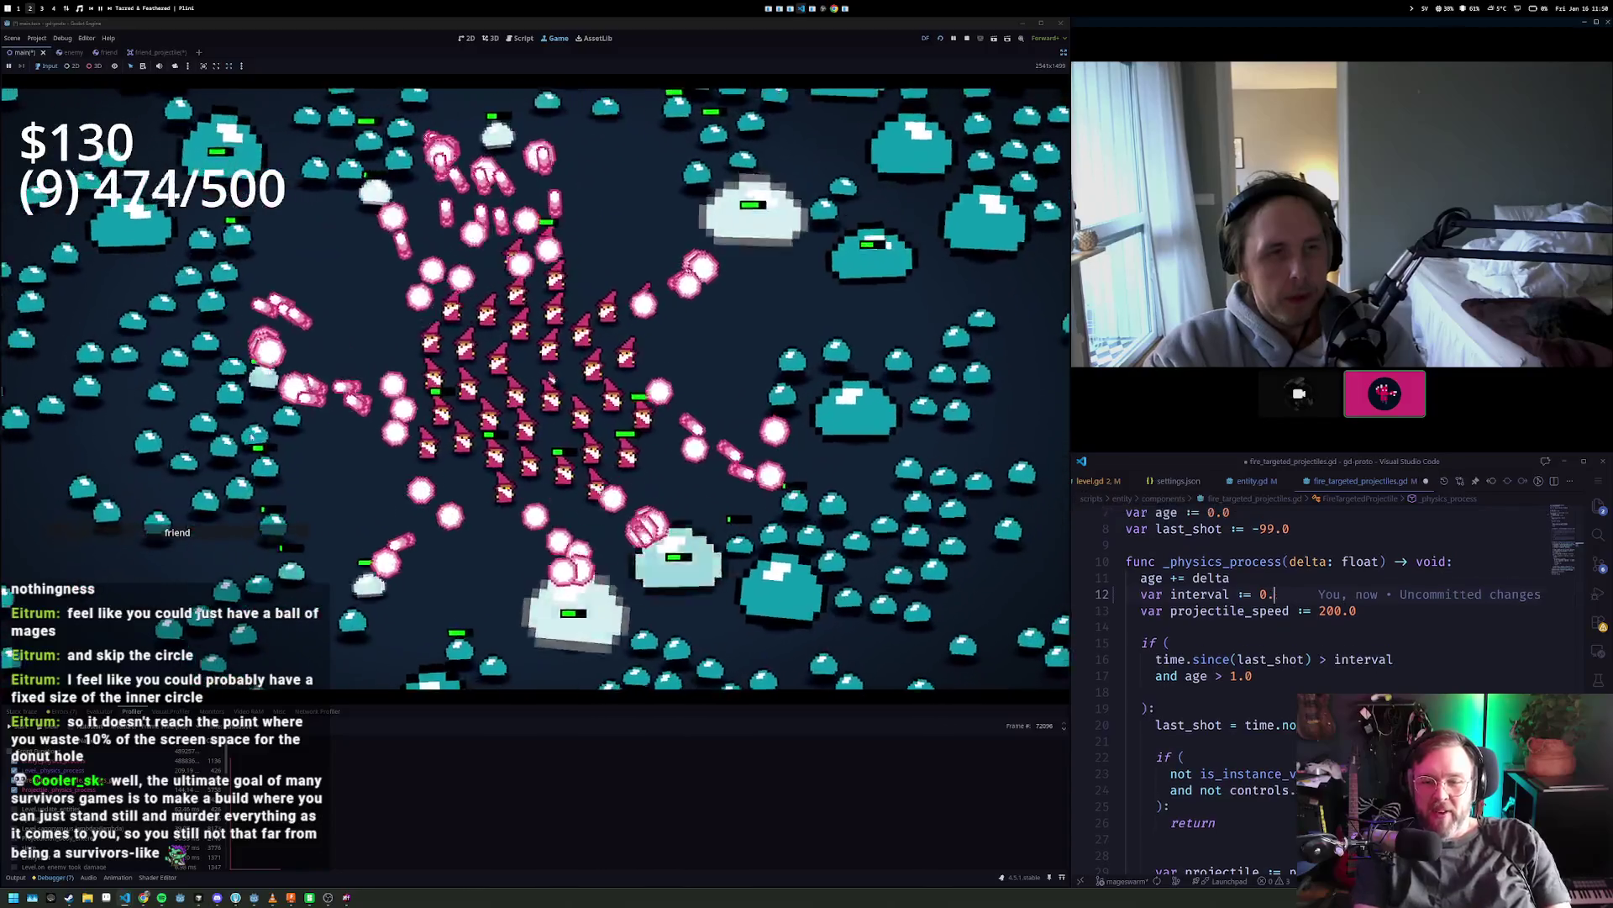
pyautogui.press('BackSpace')
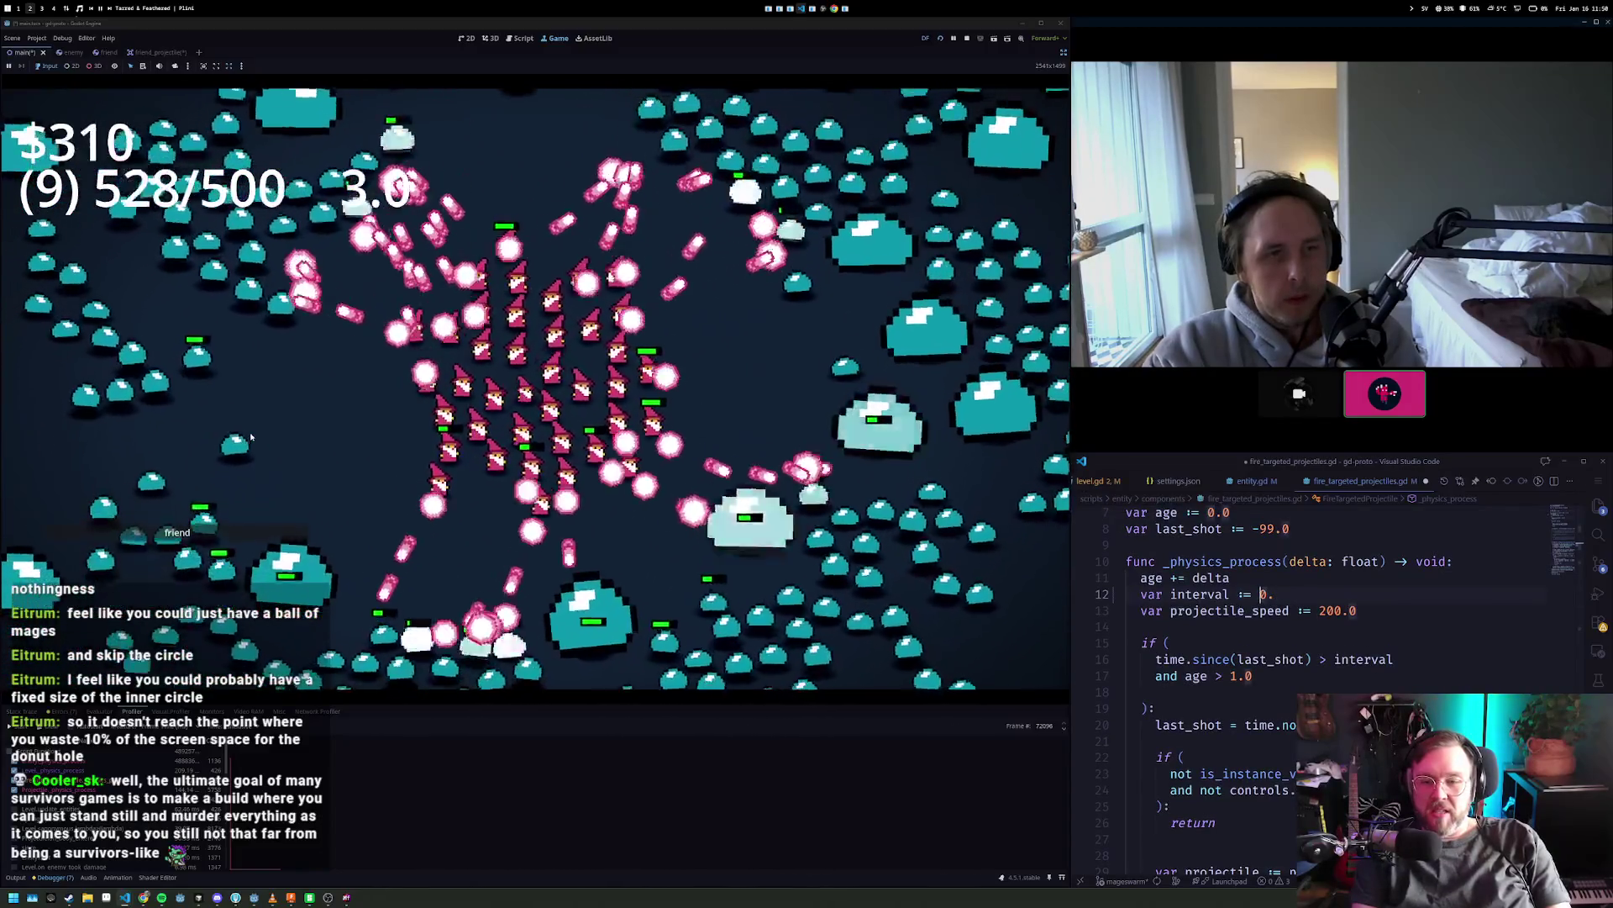
pyautogui.write('100')
pyautogui.press('BackSpace')
pyautogui.press('BackSpace')
pyautogui.write('.0')
pyautogui.hotkey('ctrl', 's')
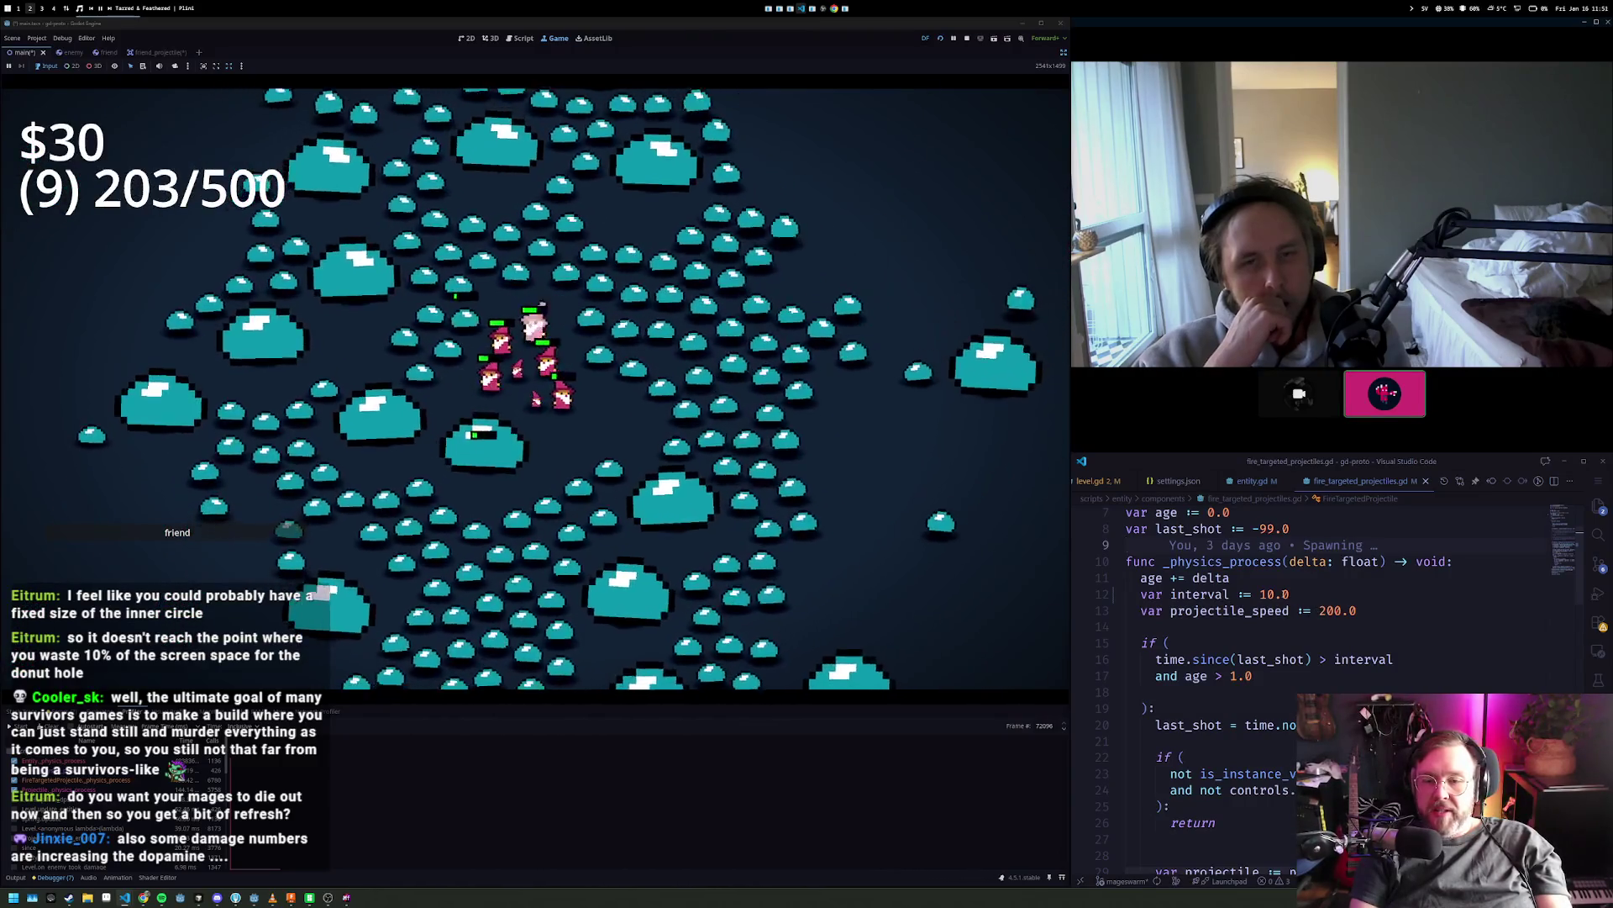
# - Replace the 10.0 interval with 0.1 and save the script again
pyautogui.doubleClick(1265, 595)
pyautogui.press('BackSpace')
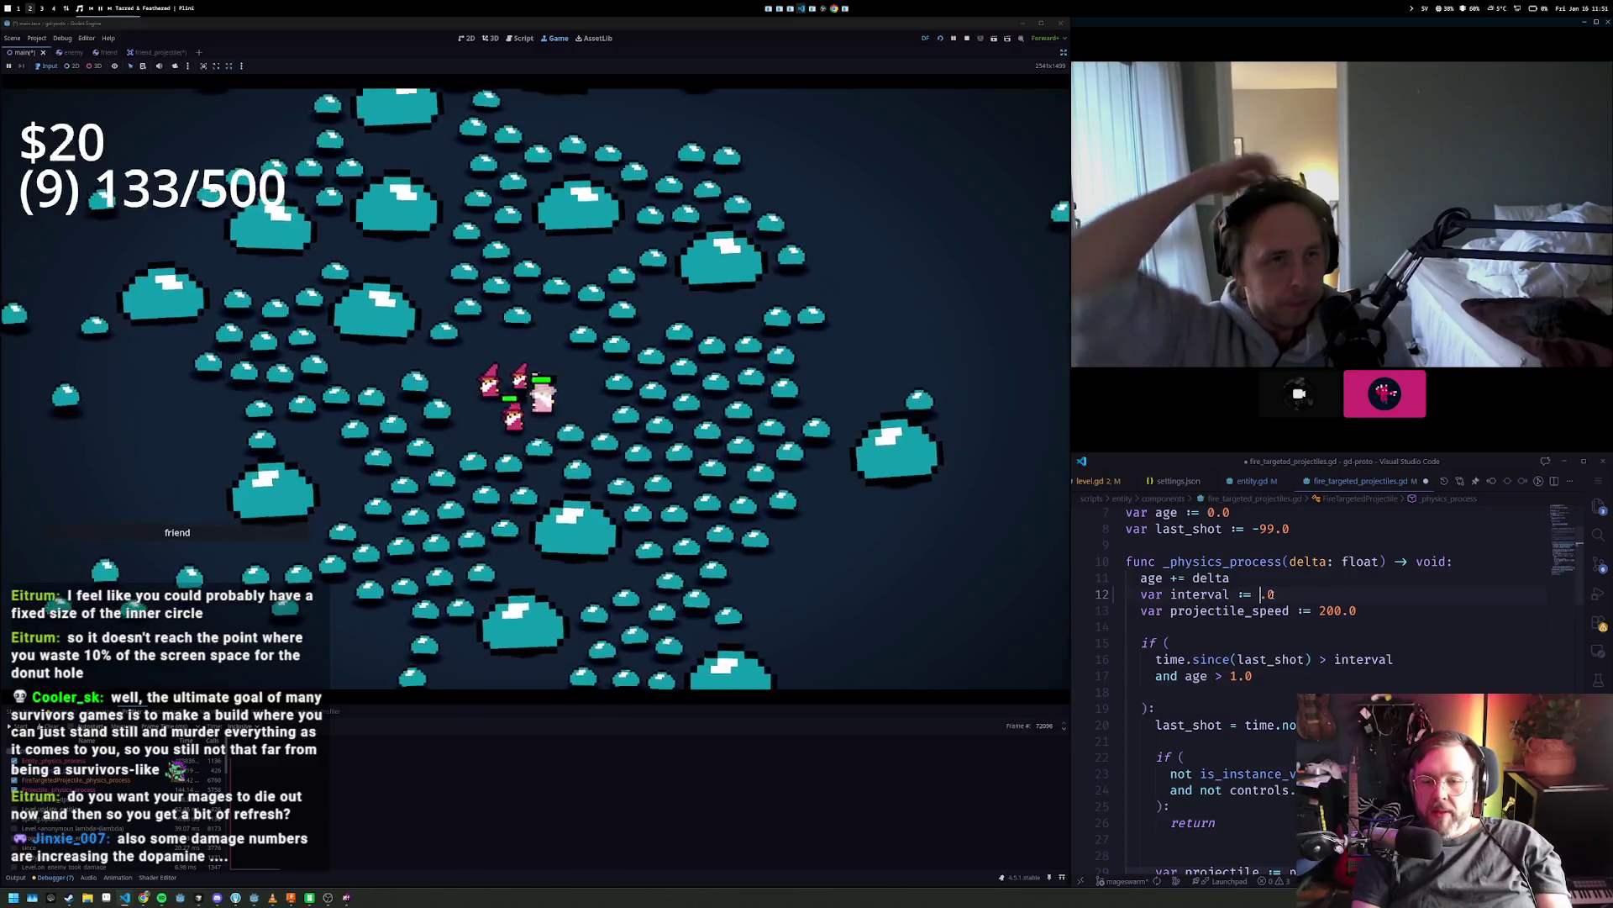
pyautogui.write('0')
pyautogui.press('BackSpace')
pyautogui.write('1')
pyautogui.hotkey('ctrl', 's')
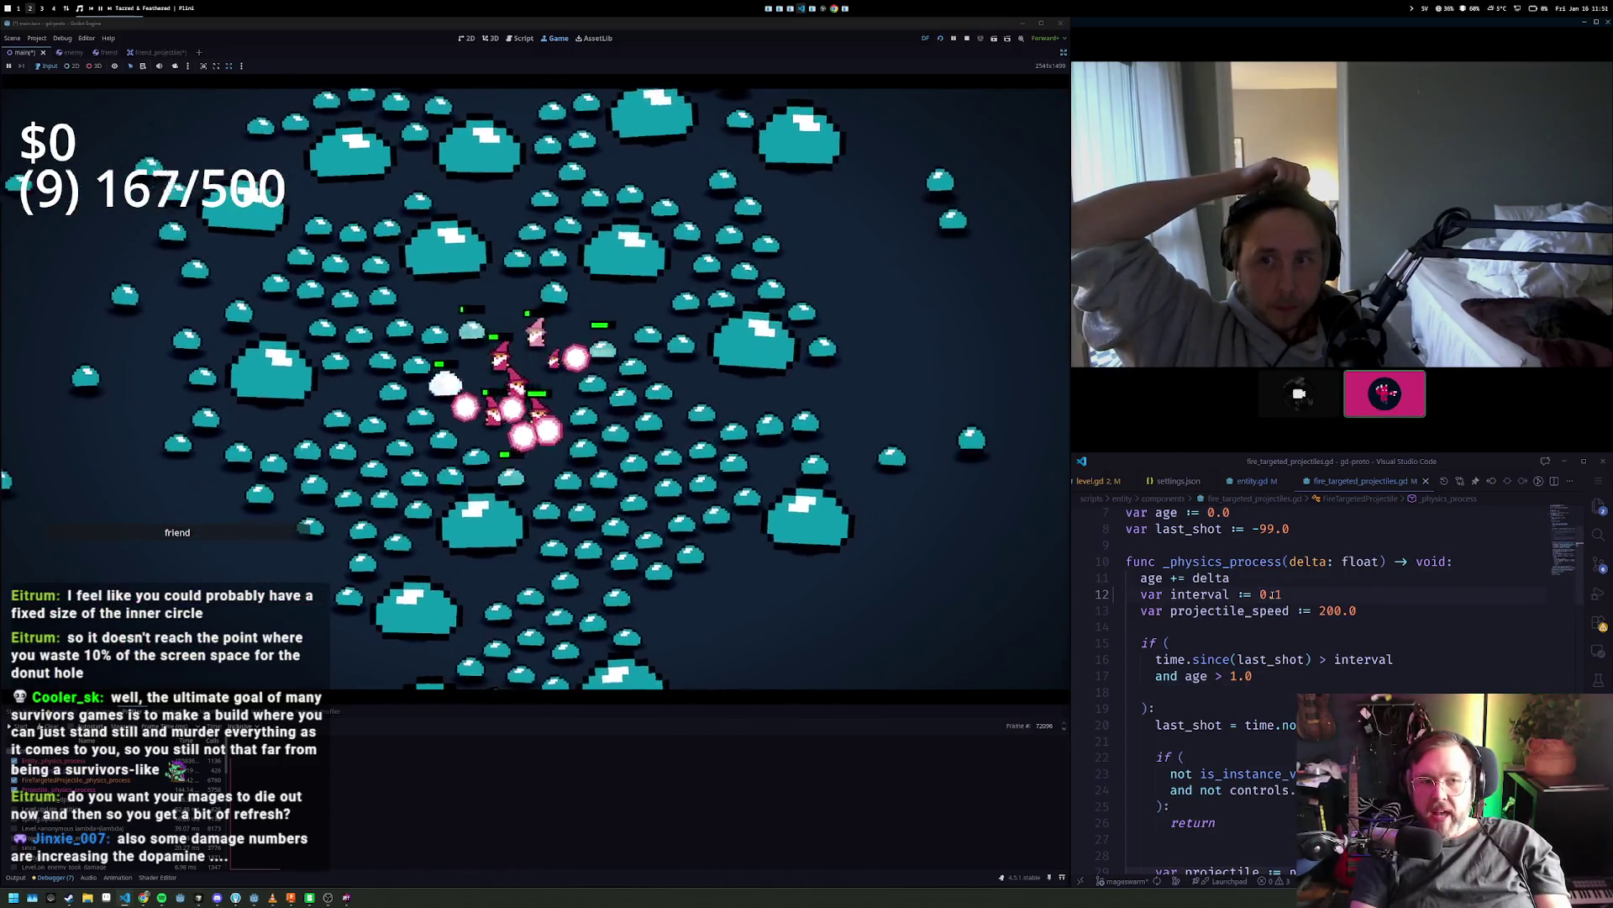
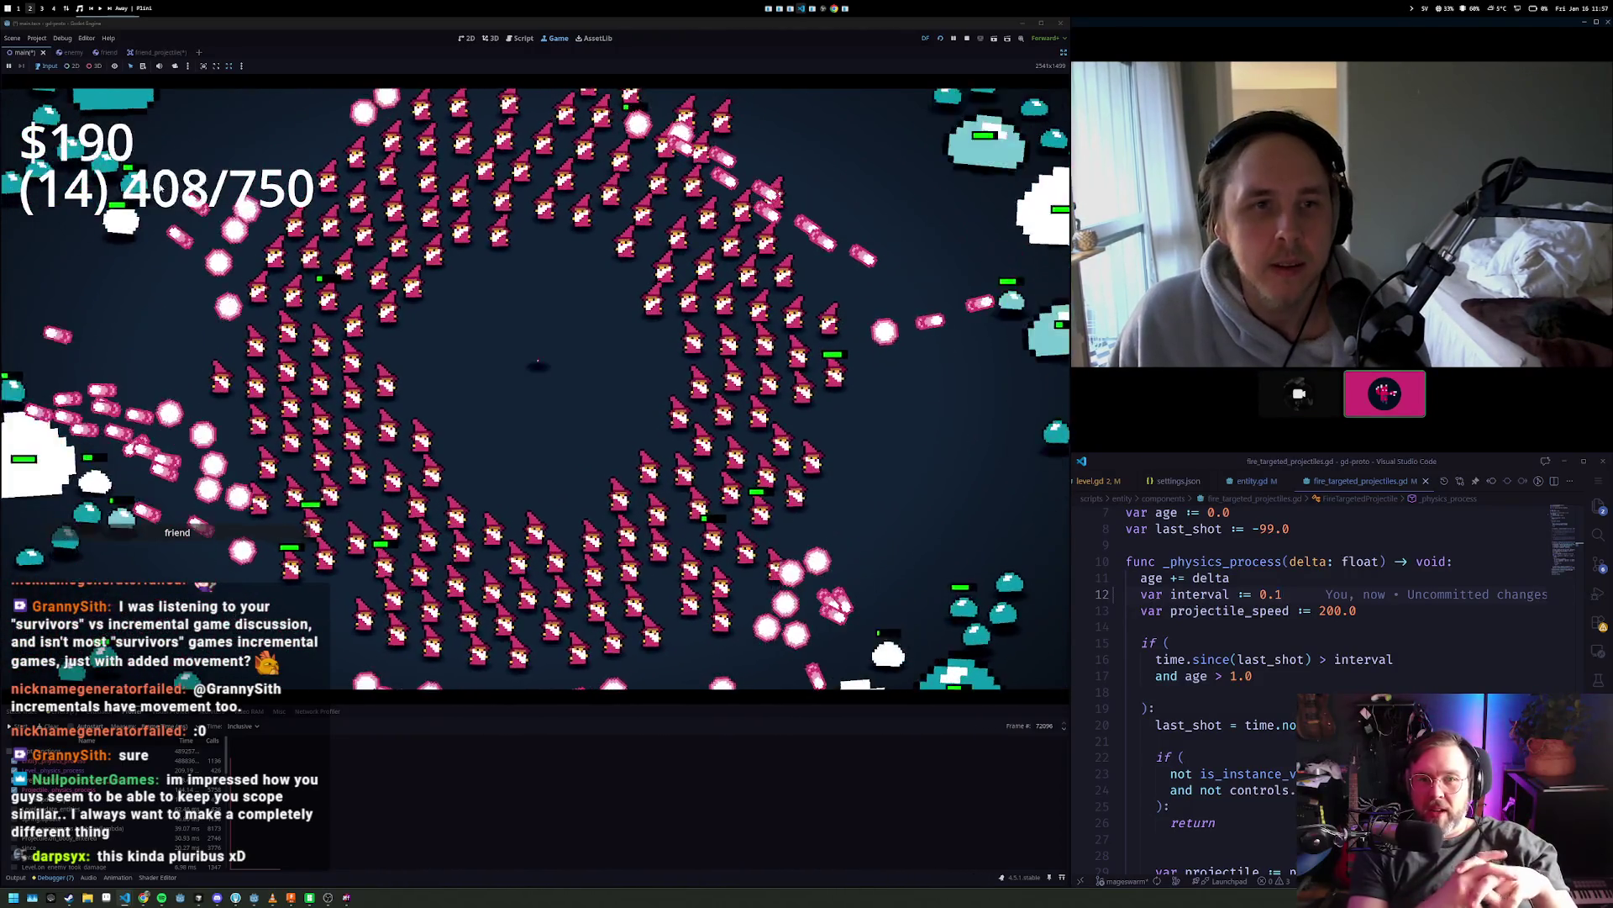
# - Stop the running prototype and re-tile the windows so the video call sits in the middle
pyautogui.click(968, 39)
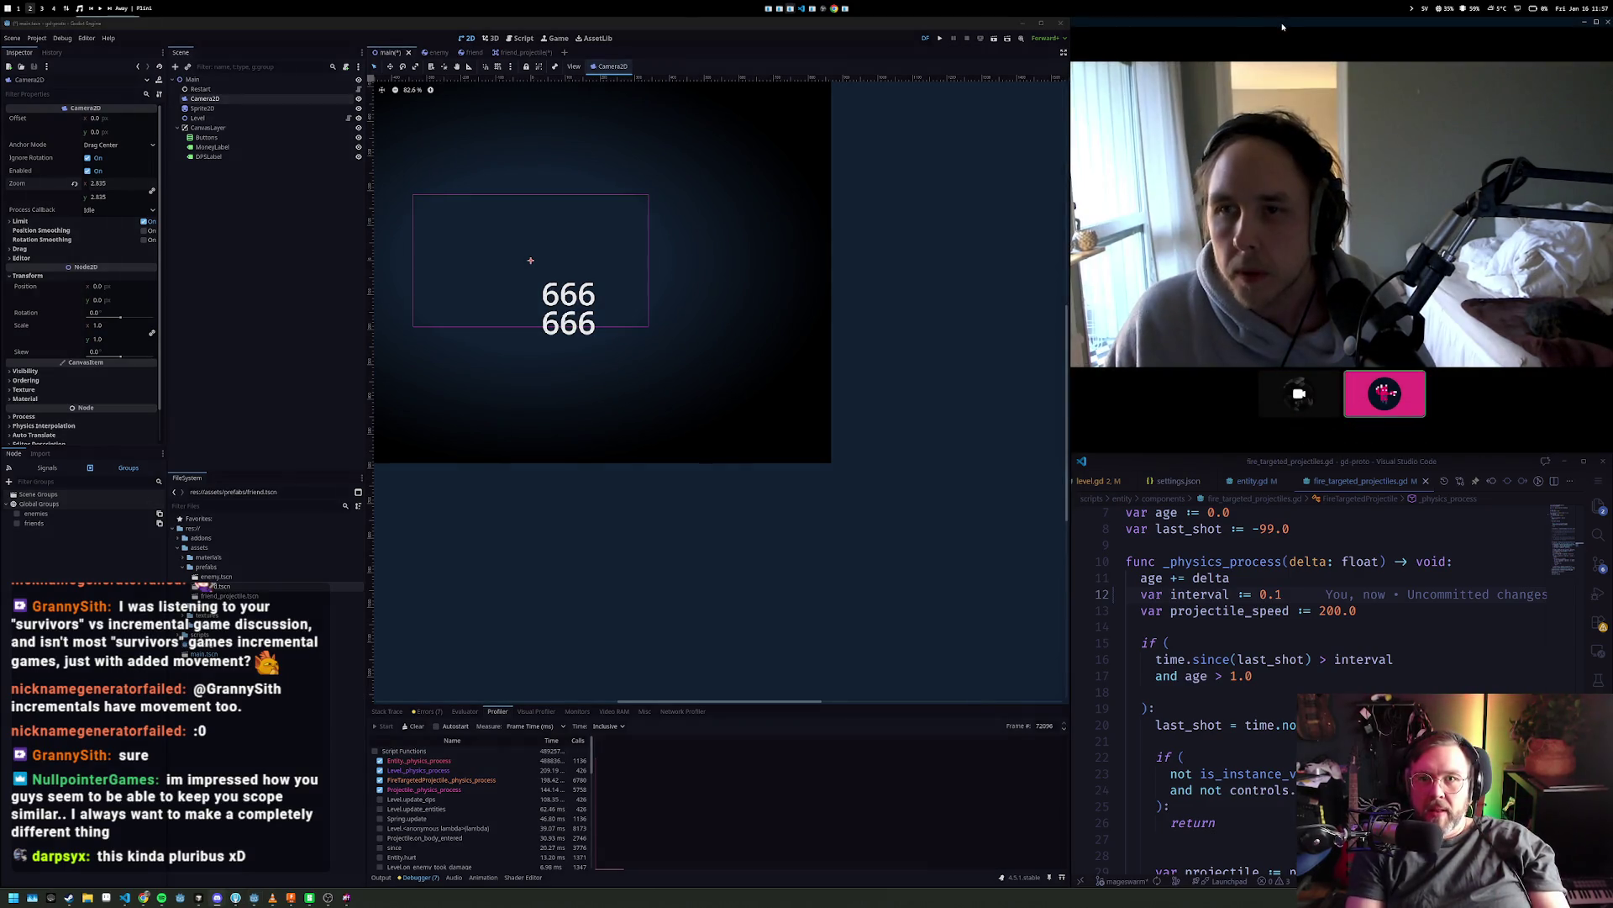
pyautogui.moveTo(1283, 25); pyautogui.dragTo(1087, 17)
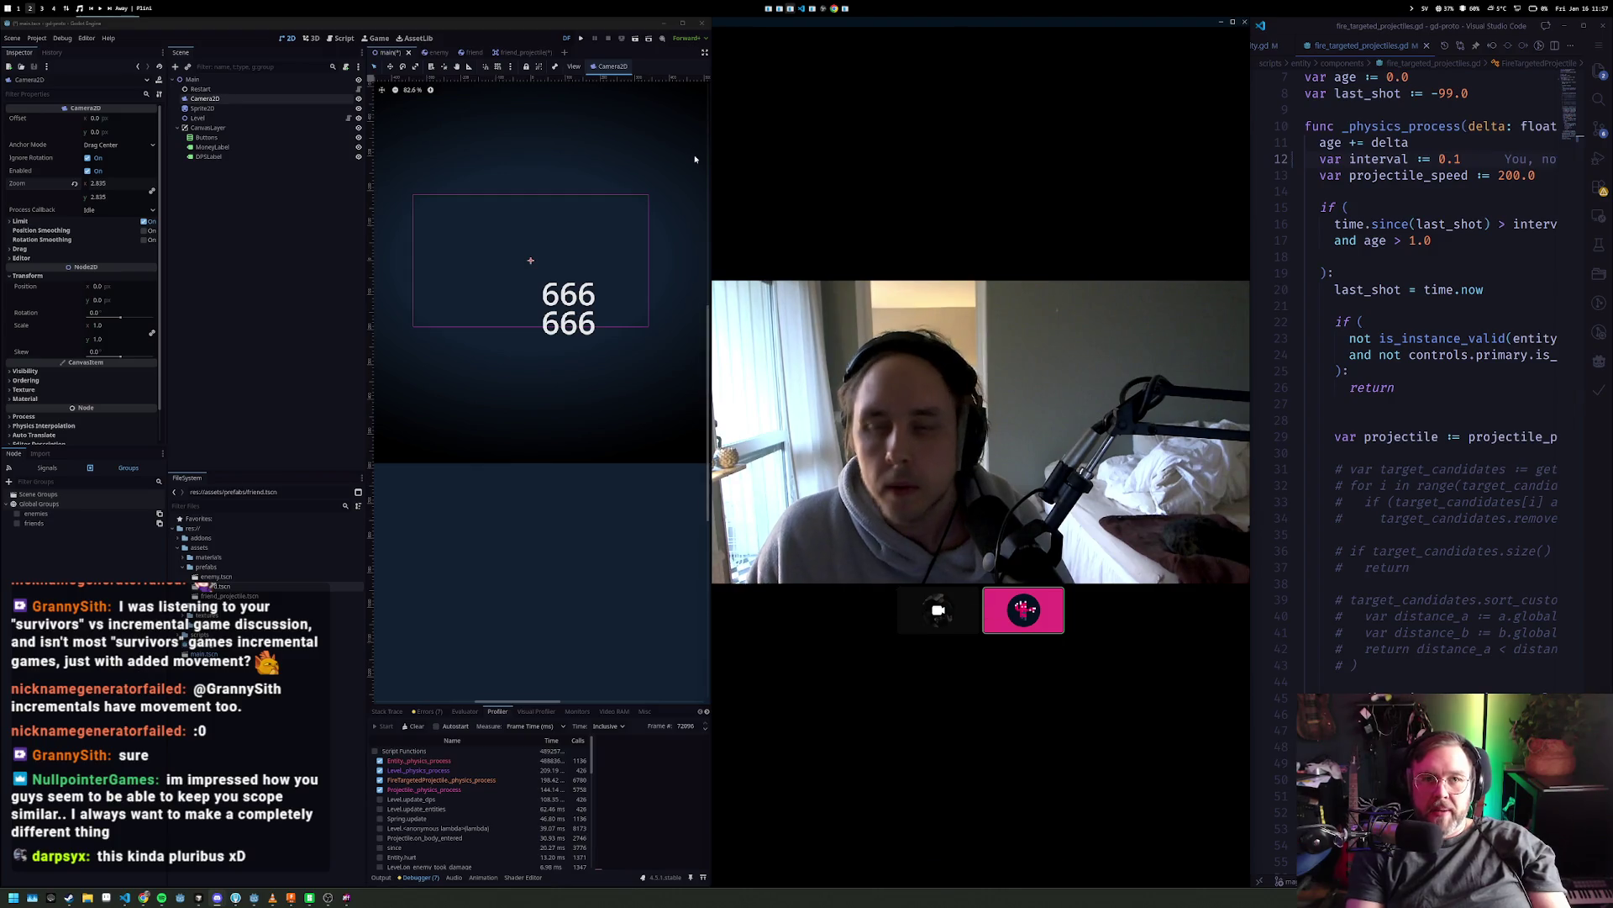
# - Widen the call window and make the participant's shared game screen the main view
pyautogui.moveTo(710, 125); pyautogui.dragTo(342, 118)
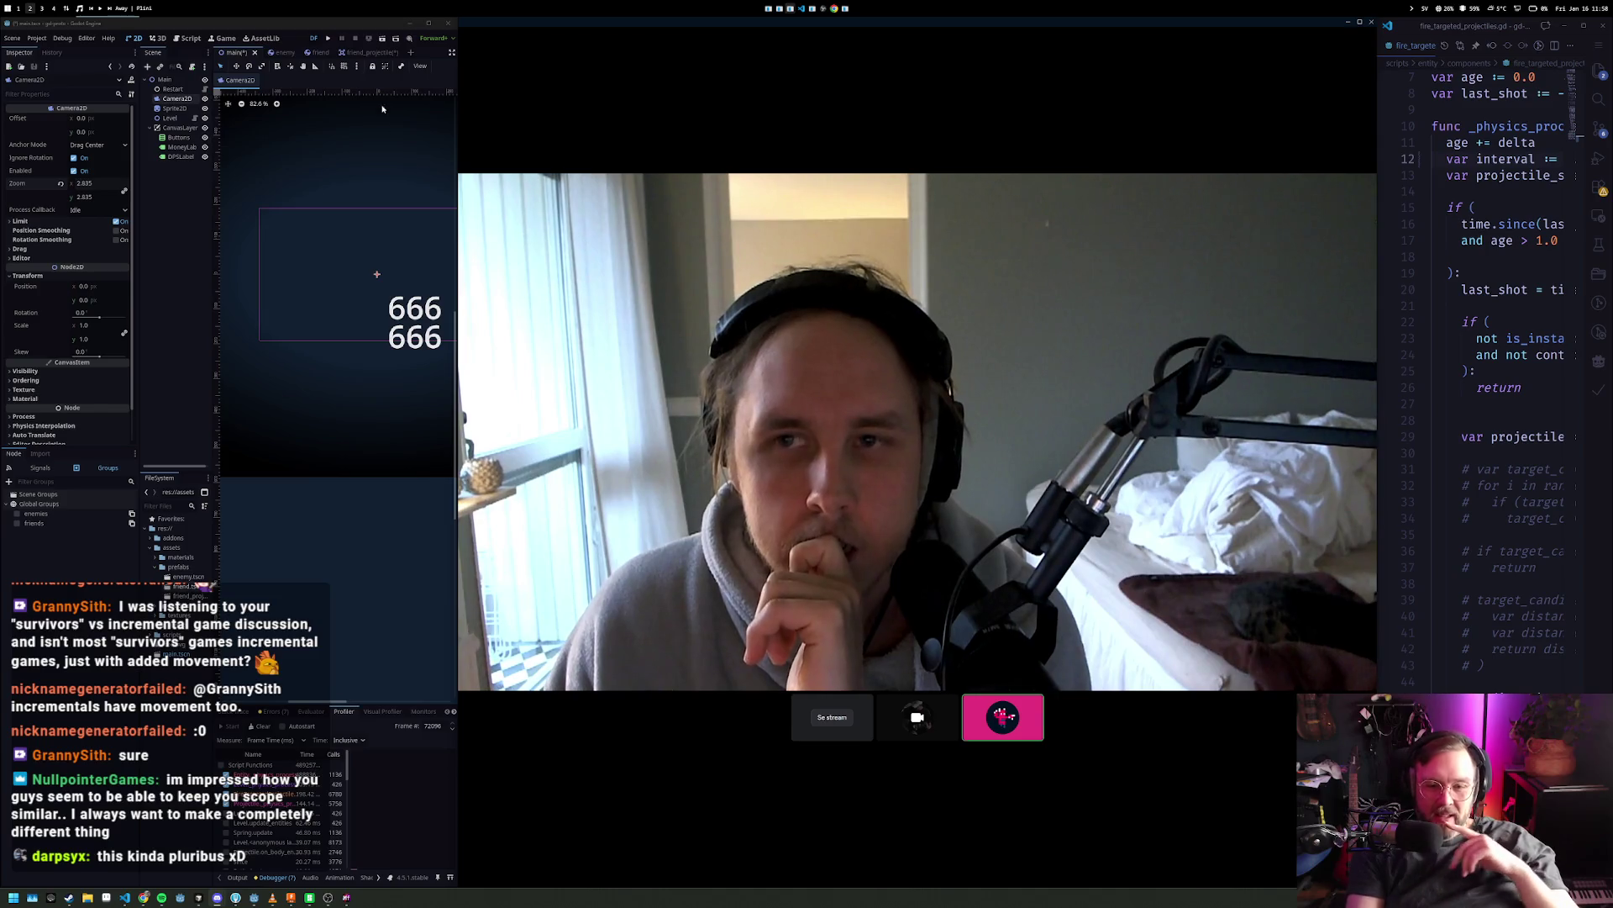
pyautogui.click(832, 717)
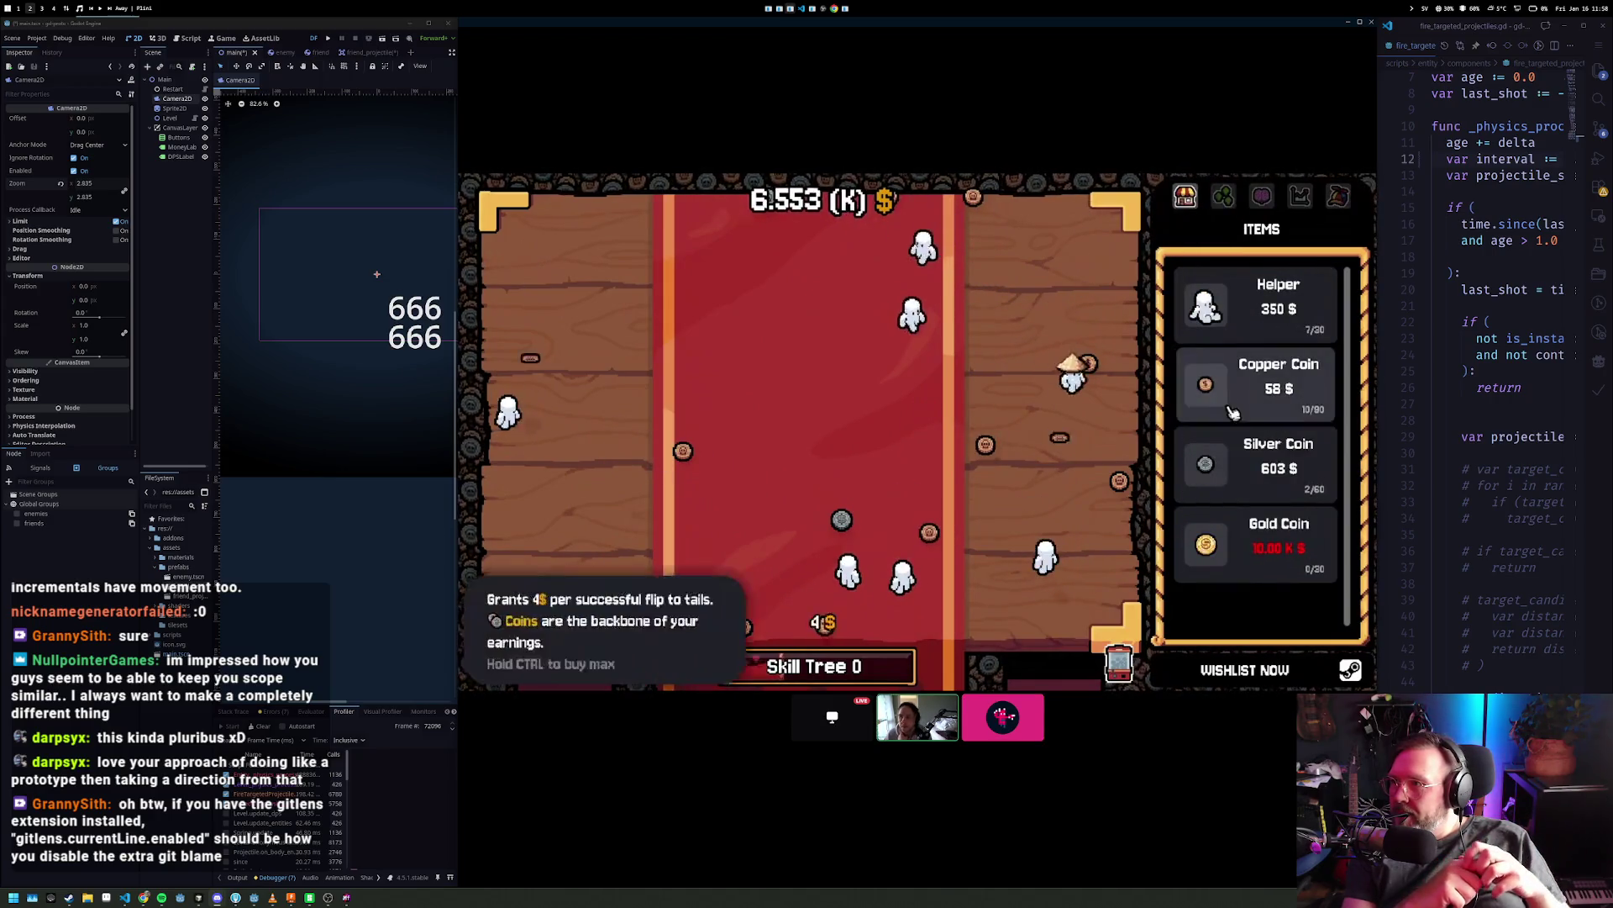
# - Buy a Silver Coin and another Helper in the shared game's Items shop
pyautogui.click(1257, 462)
pyautogui.click(1256, 304)
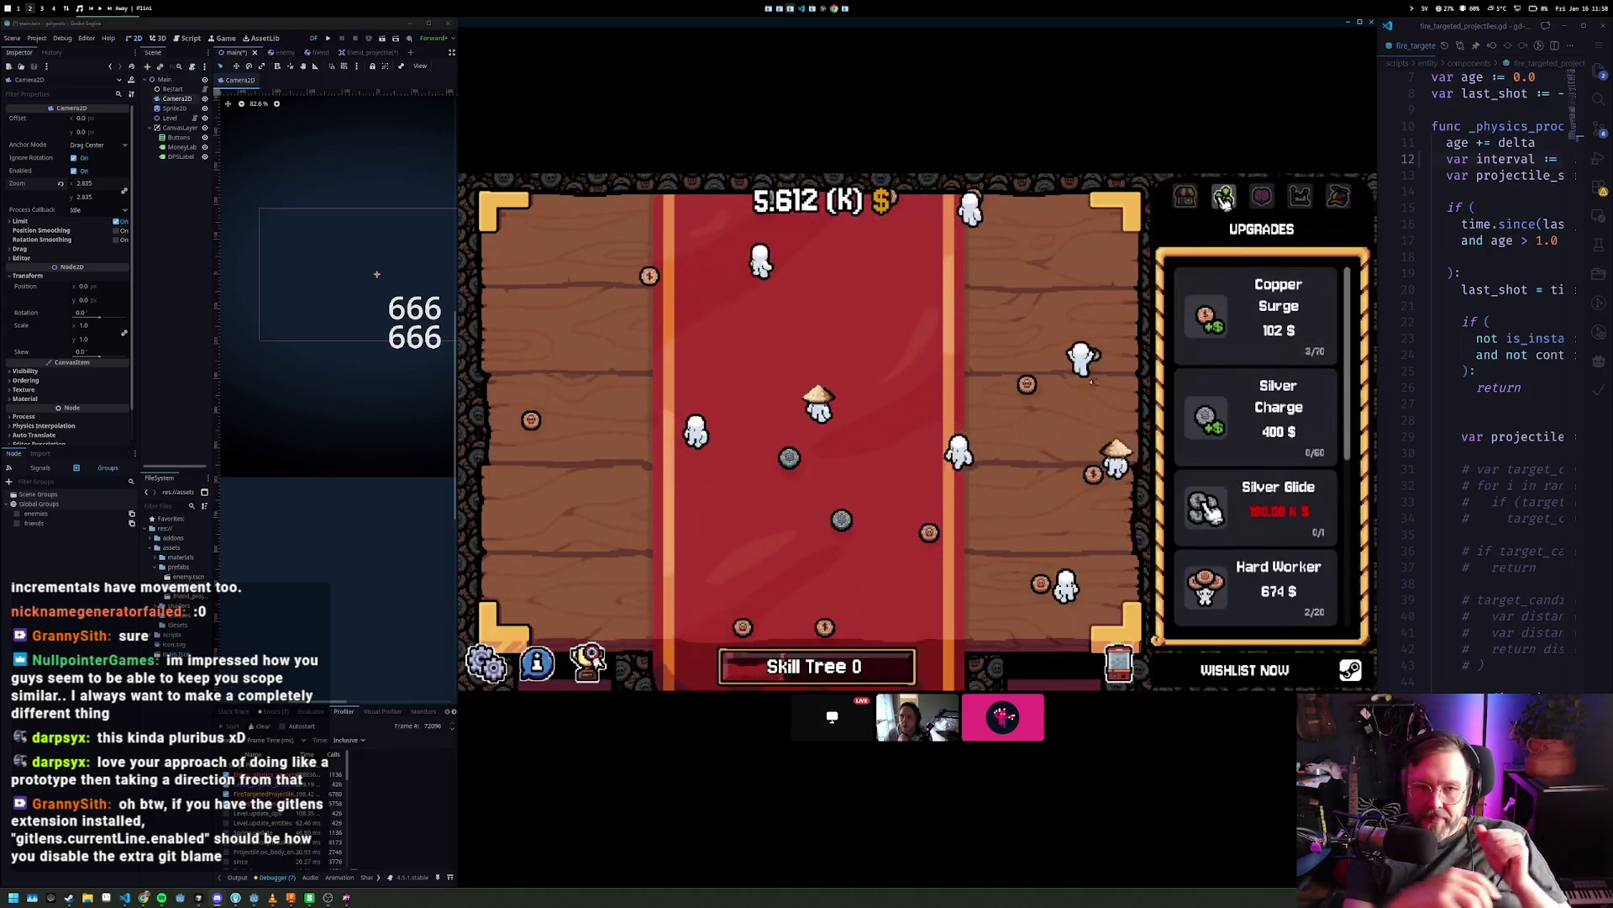
pyautogui.scroll(-1, 1248, 320)
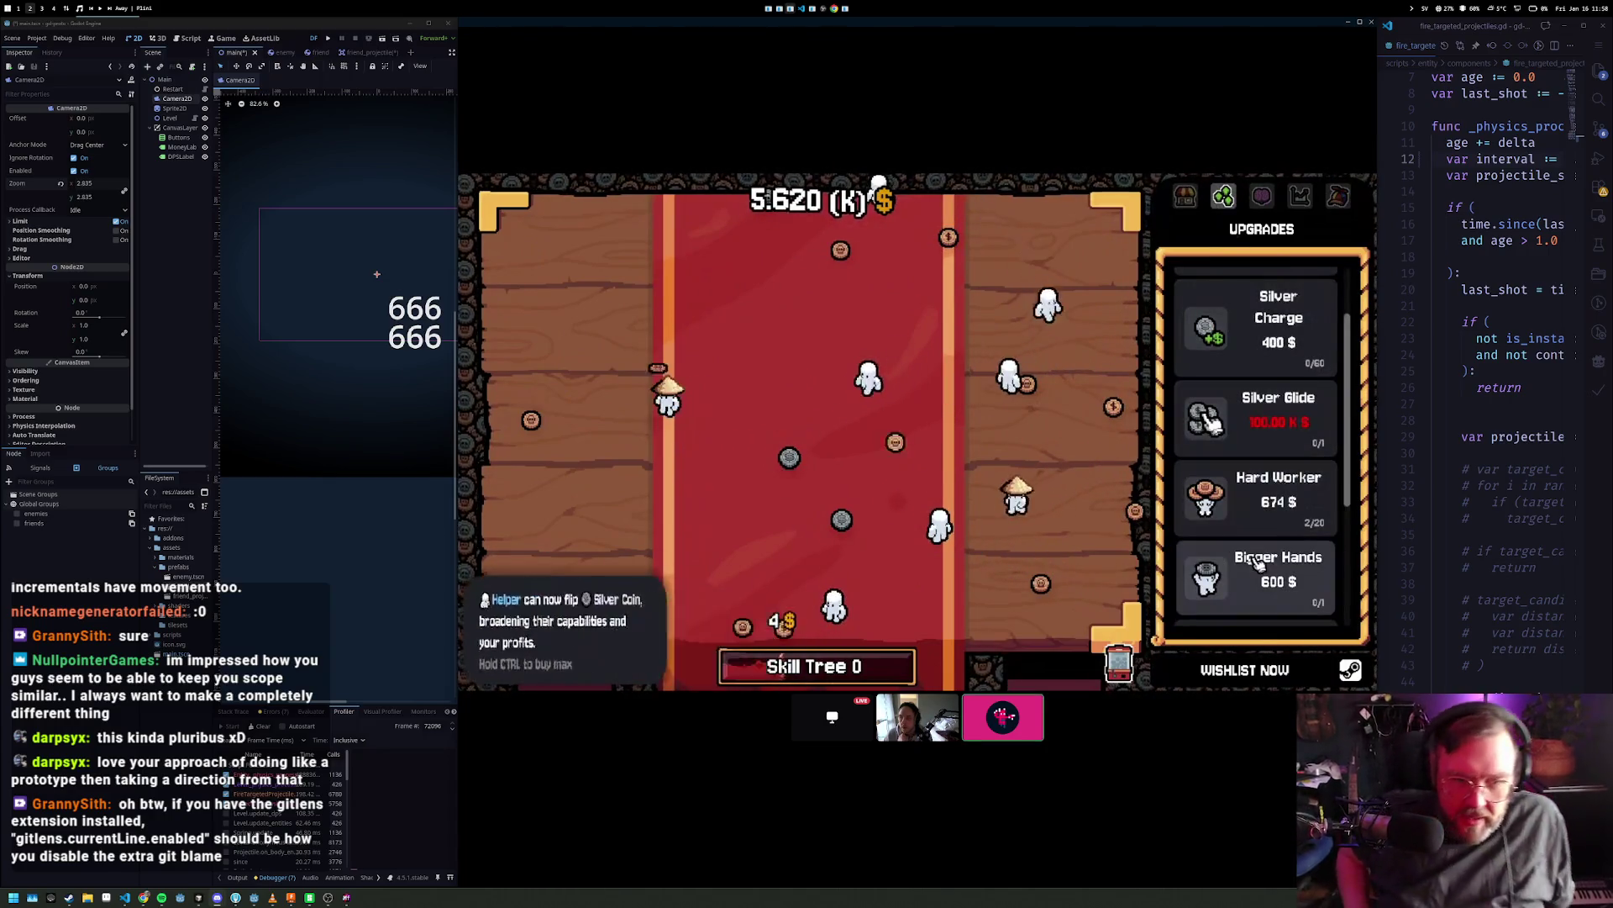
pyautogui.scroll(1, 1247, 336)
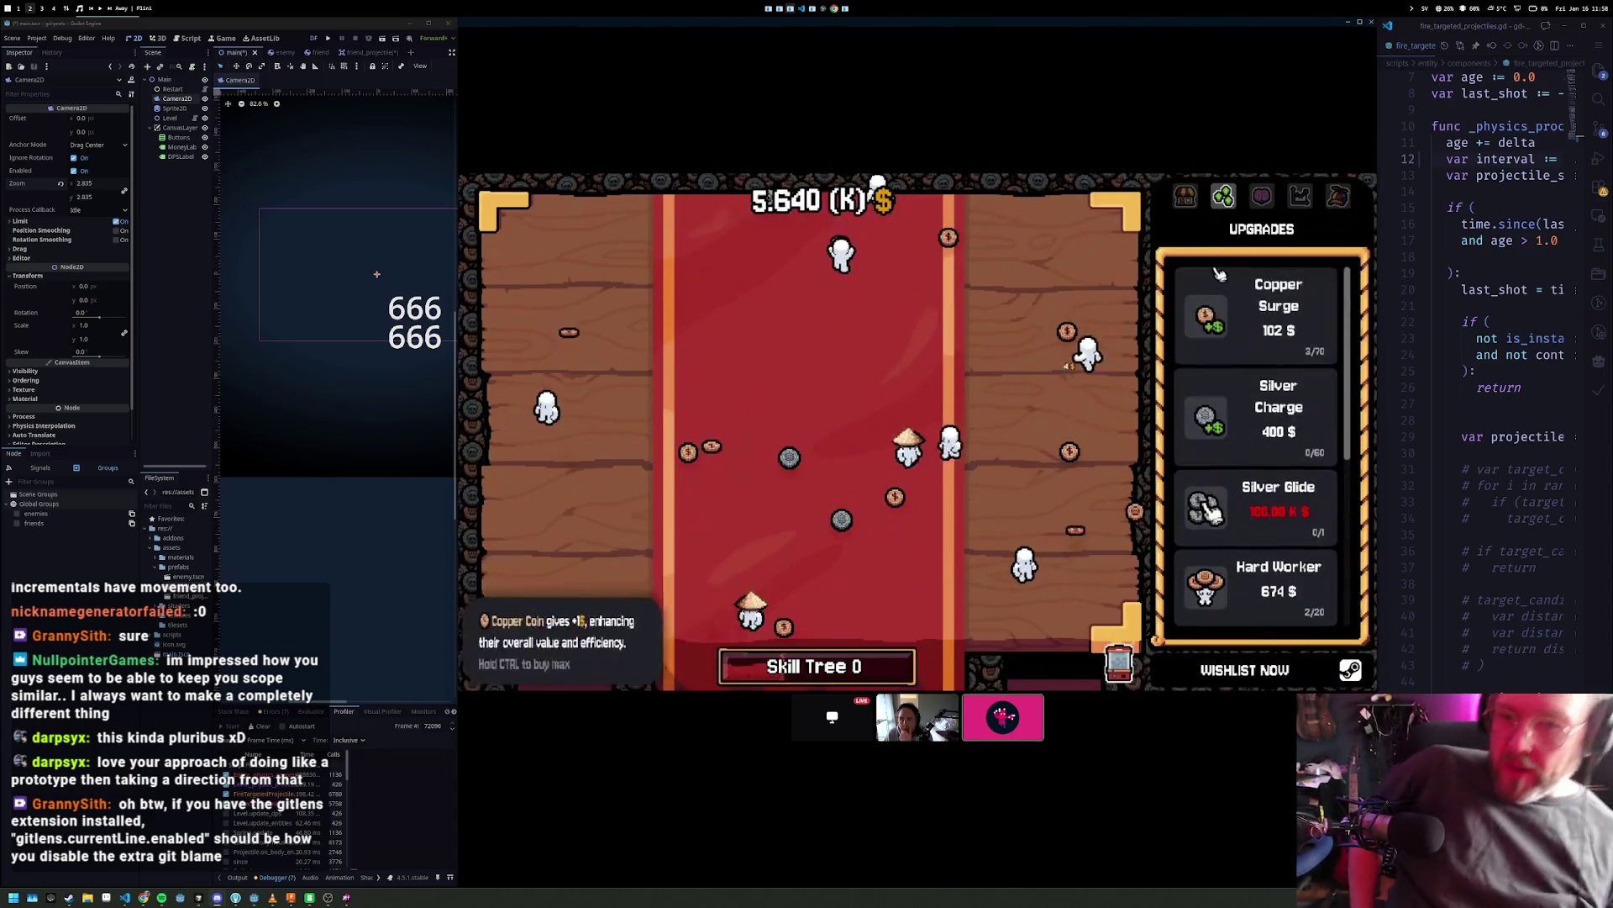
pyautogui.click(1188, 198)
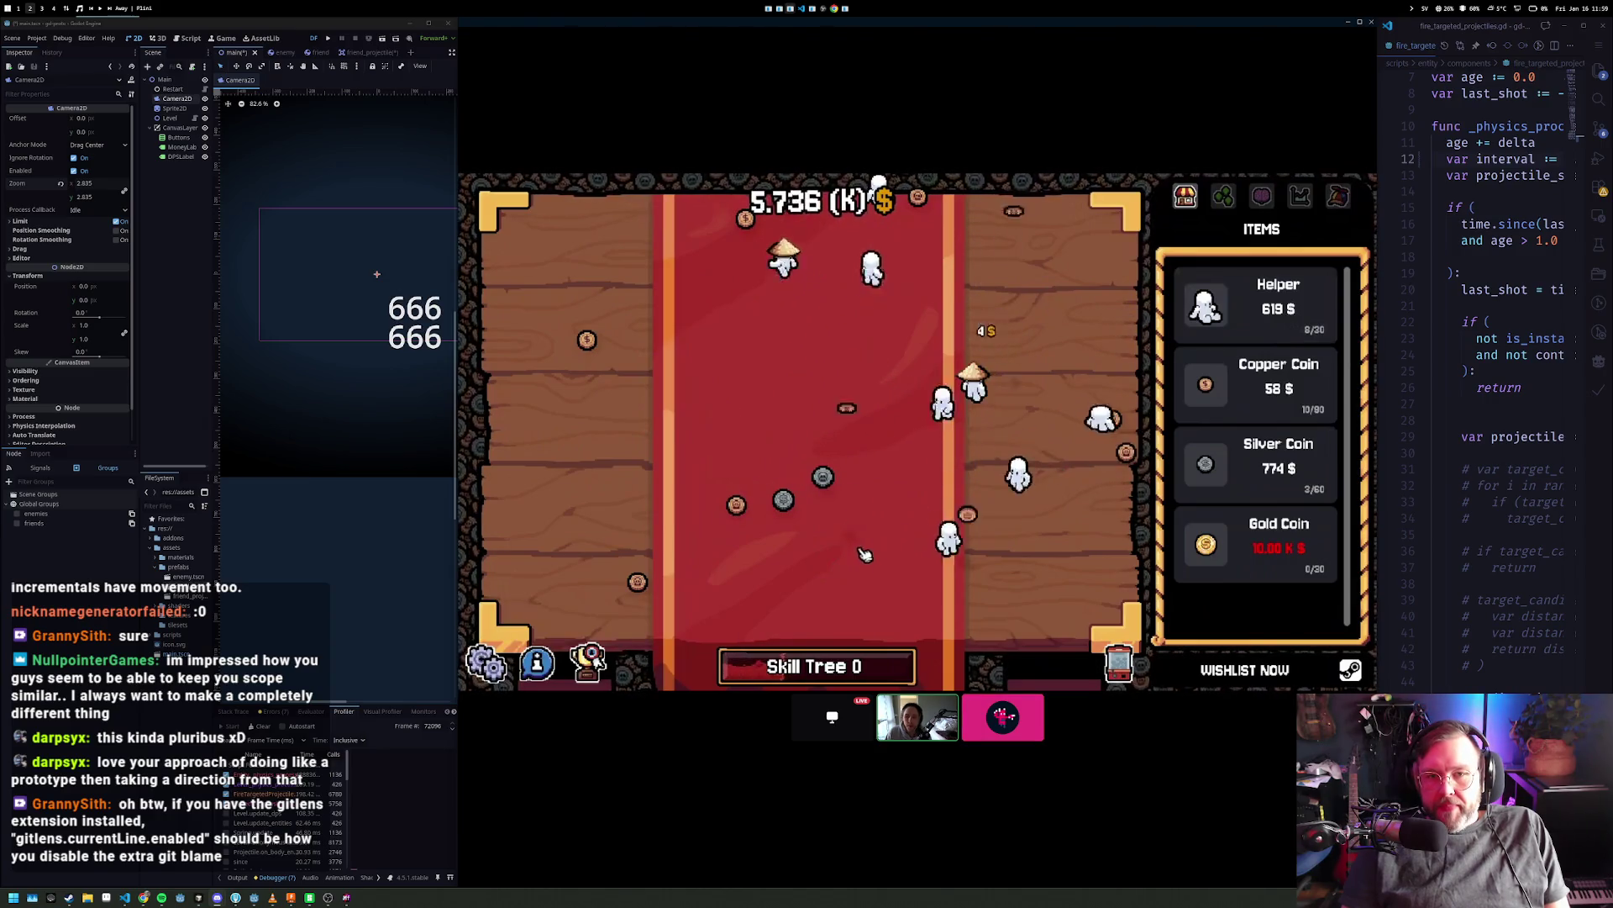
# - Look over the game's Upgrades list, then open the Capsule Machine
pyautogui.moveTo(1270, 397)
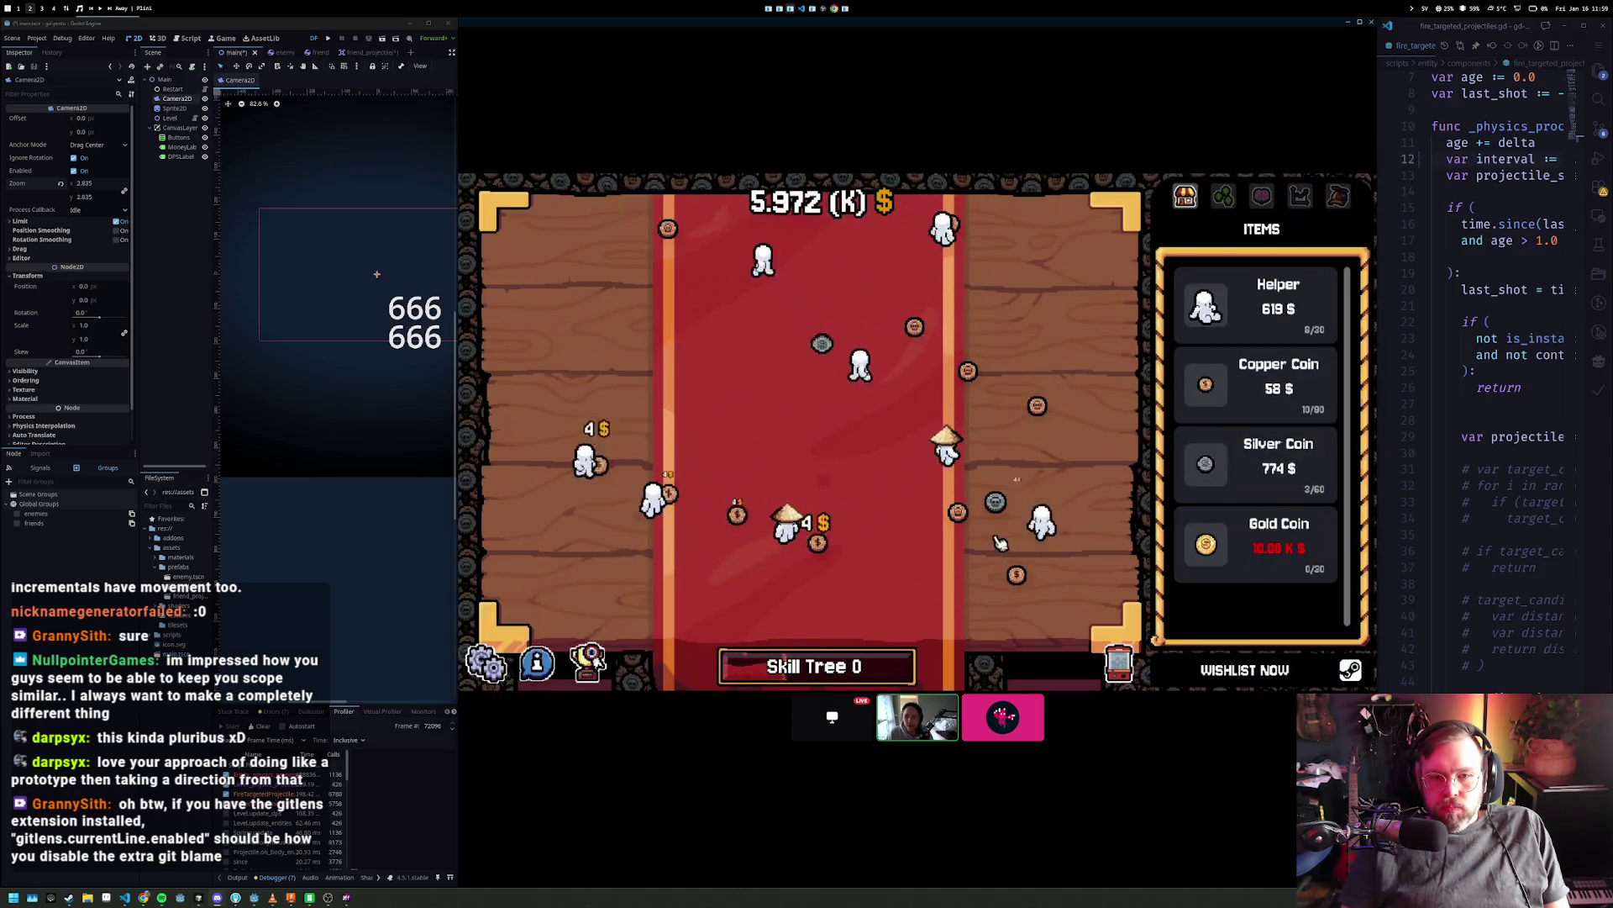
pyautogui.click(1223, 197)
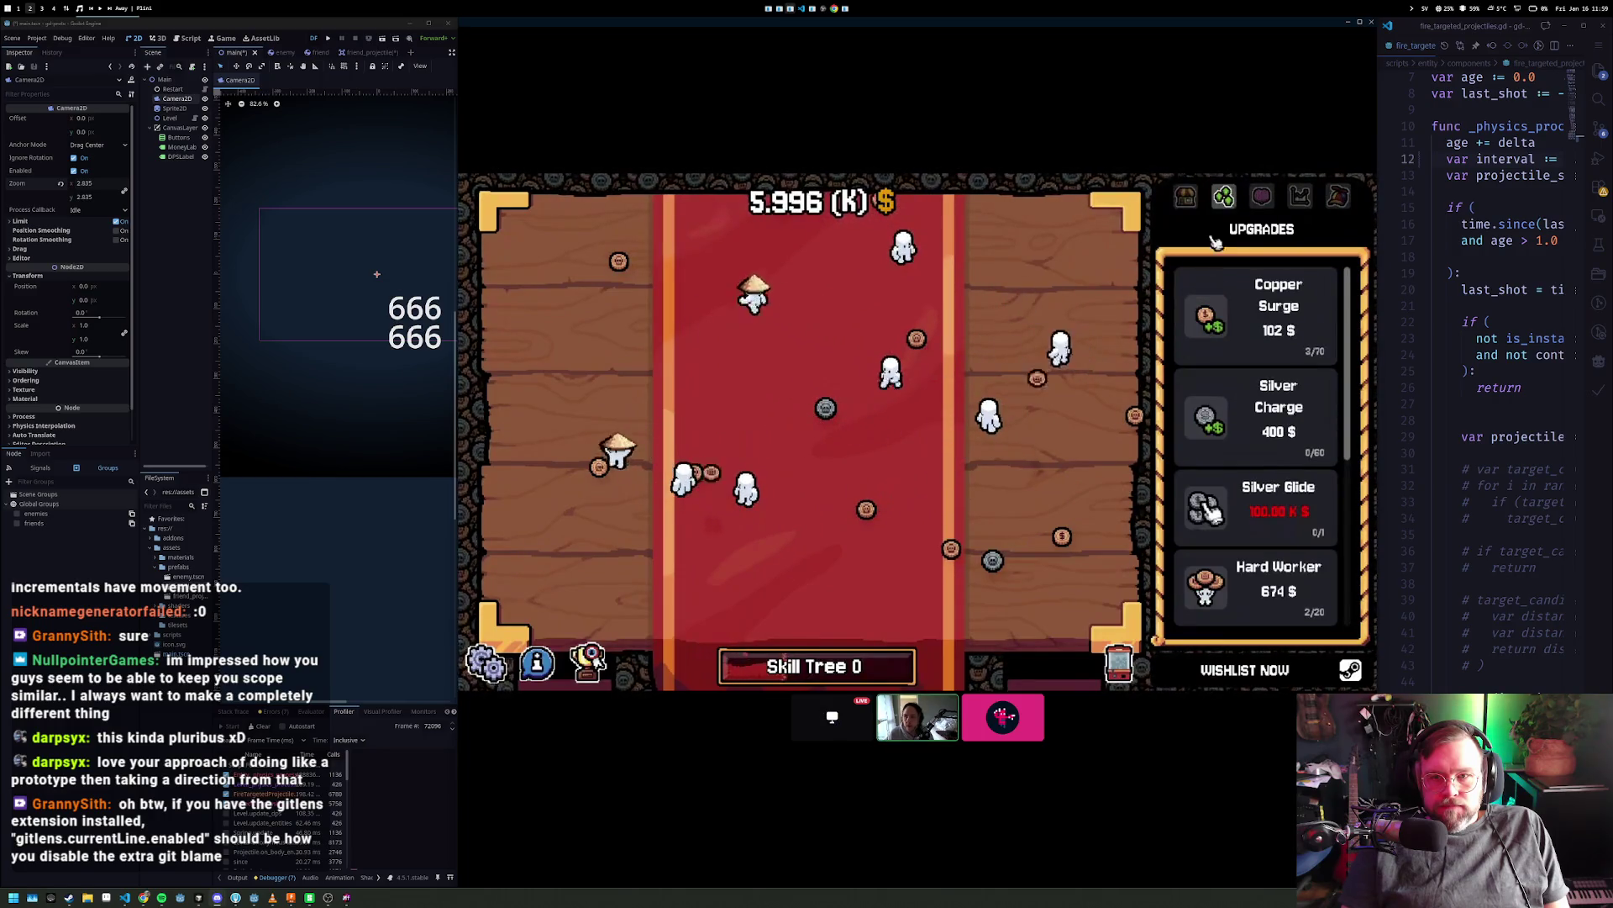
pyautogui.click(1184, 198)
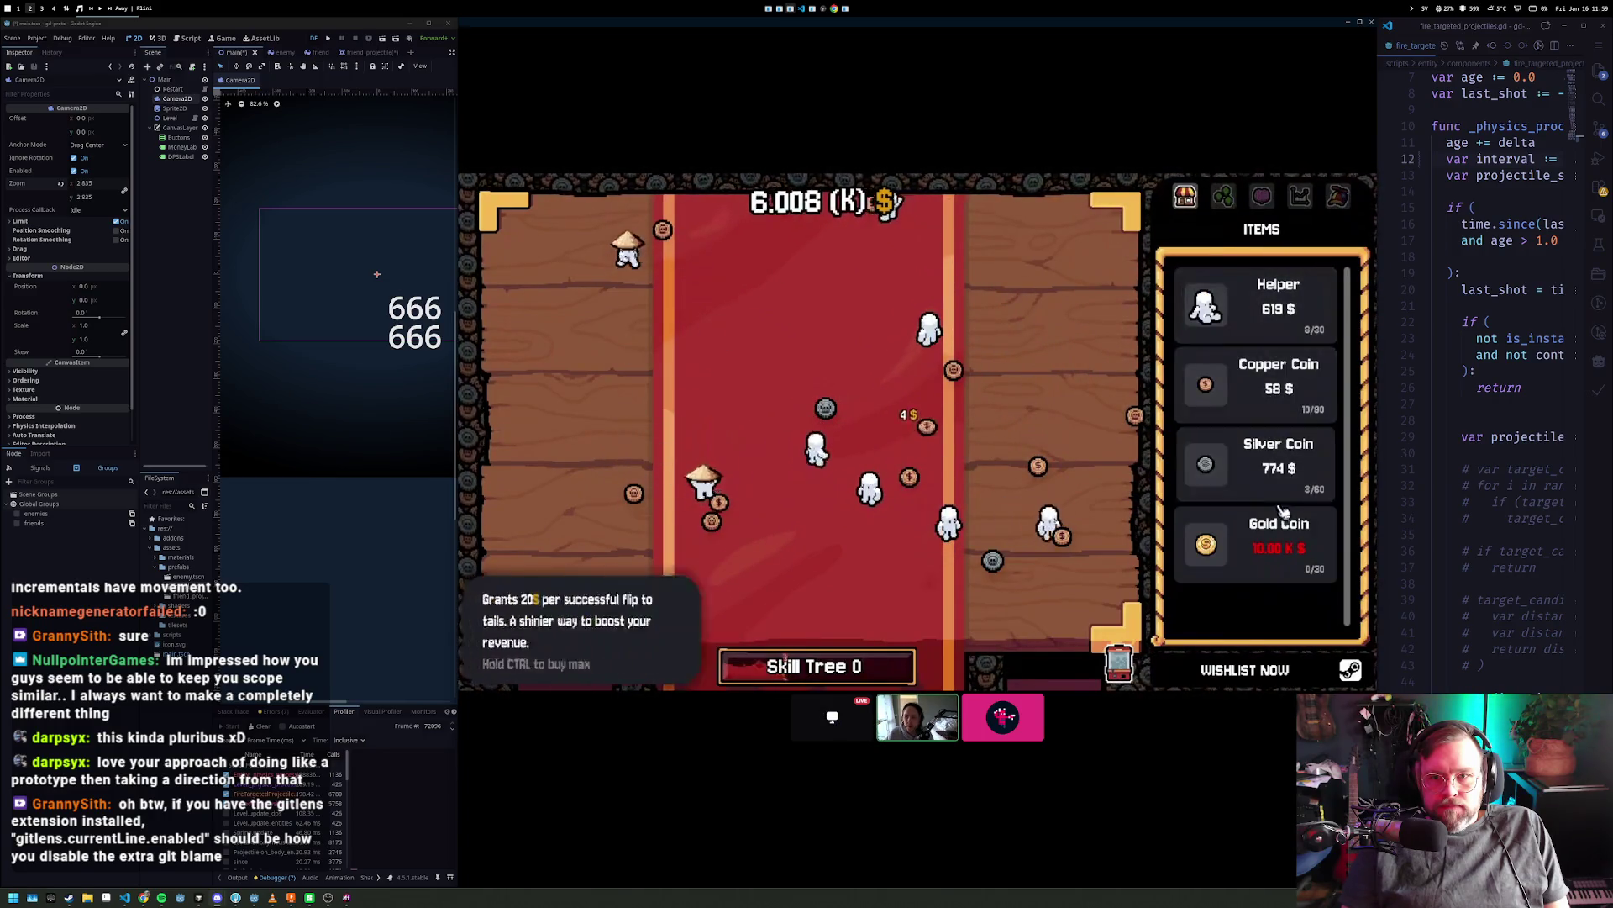
pyautogui.click(1225, 196)
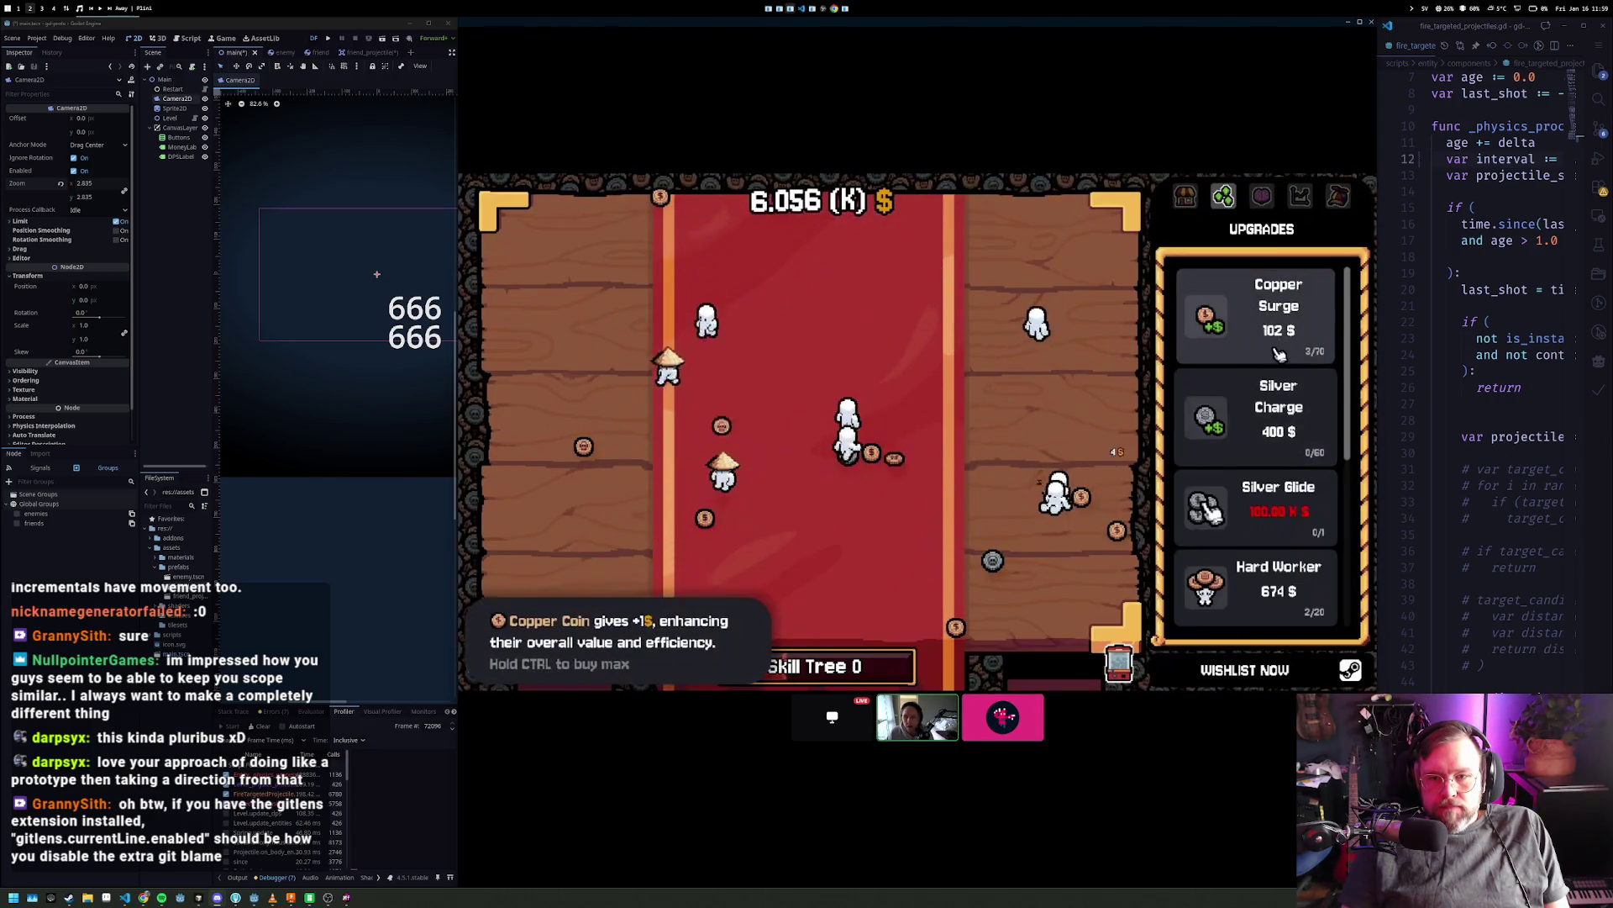
pyautogui.scroll(-2, 1260, 404)
pyautogui.scroll(2, 1244, 420)
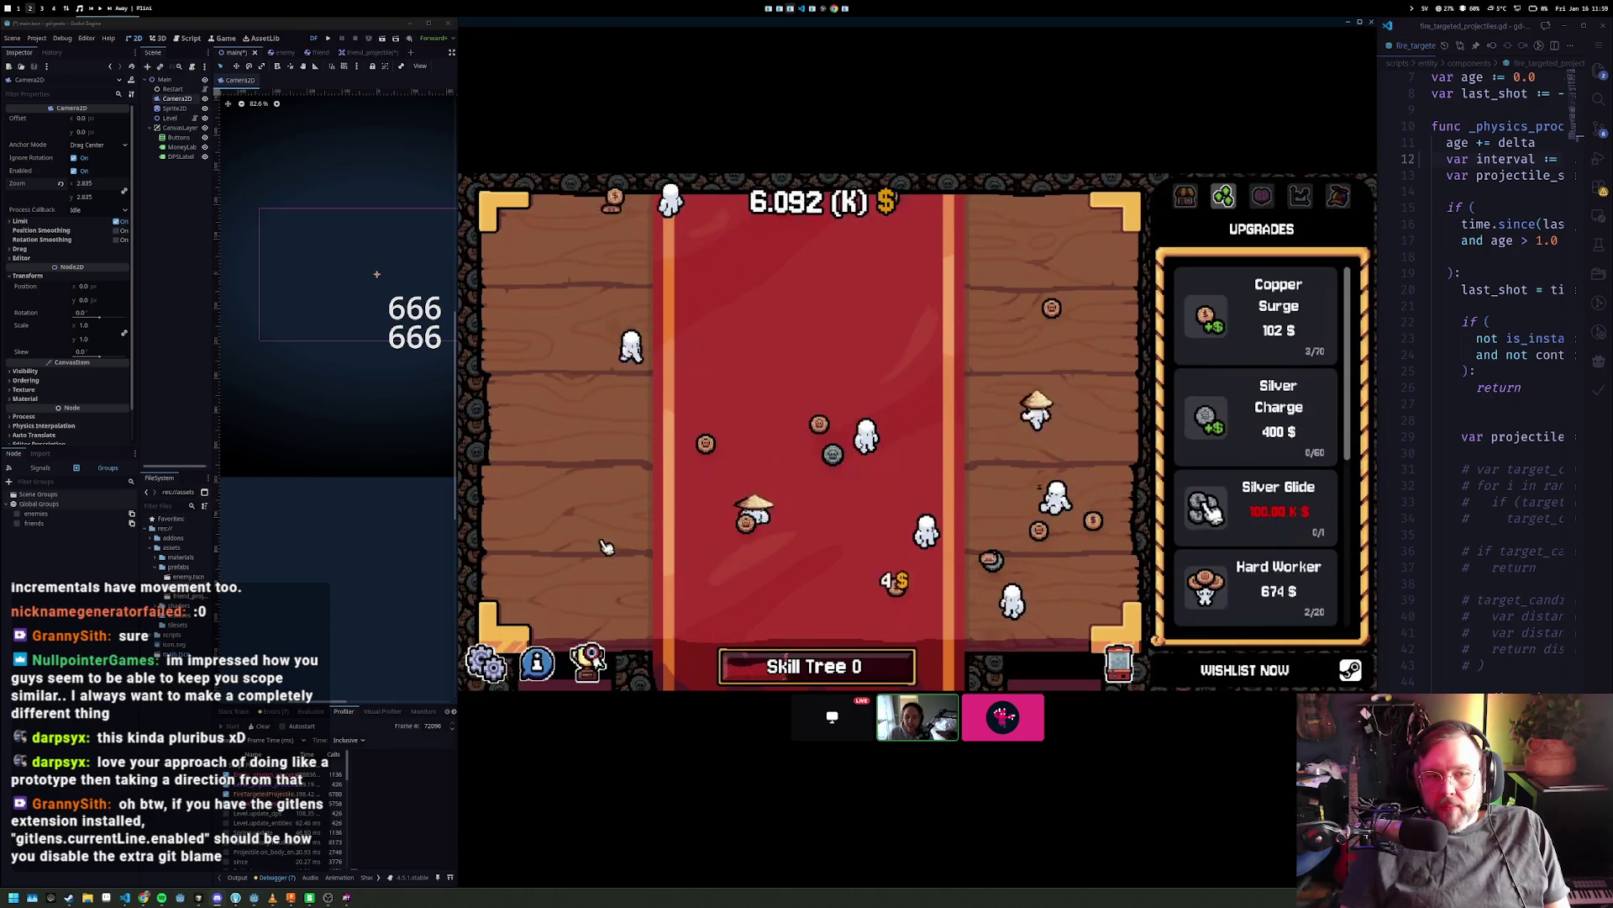
pyautogui.click(588, 660)
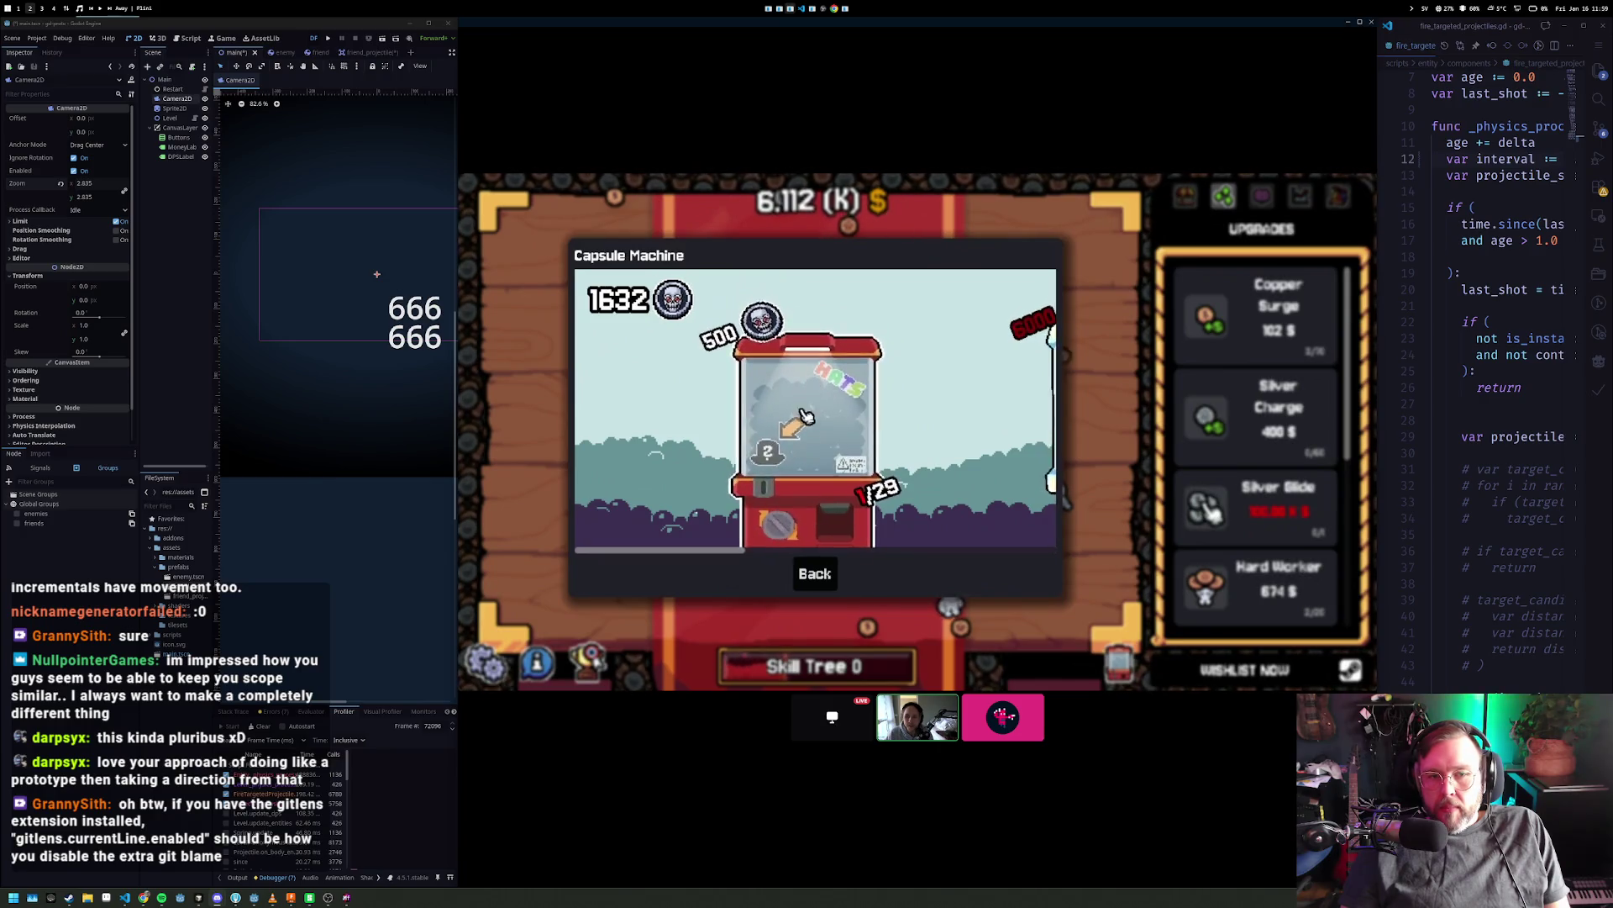
# - Pull a capsule, dismiss the Fried Egg reveal, and close the Capsule Machine
pyautogui.click(829, 364)
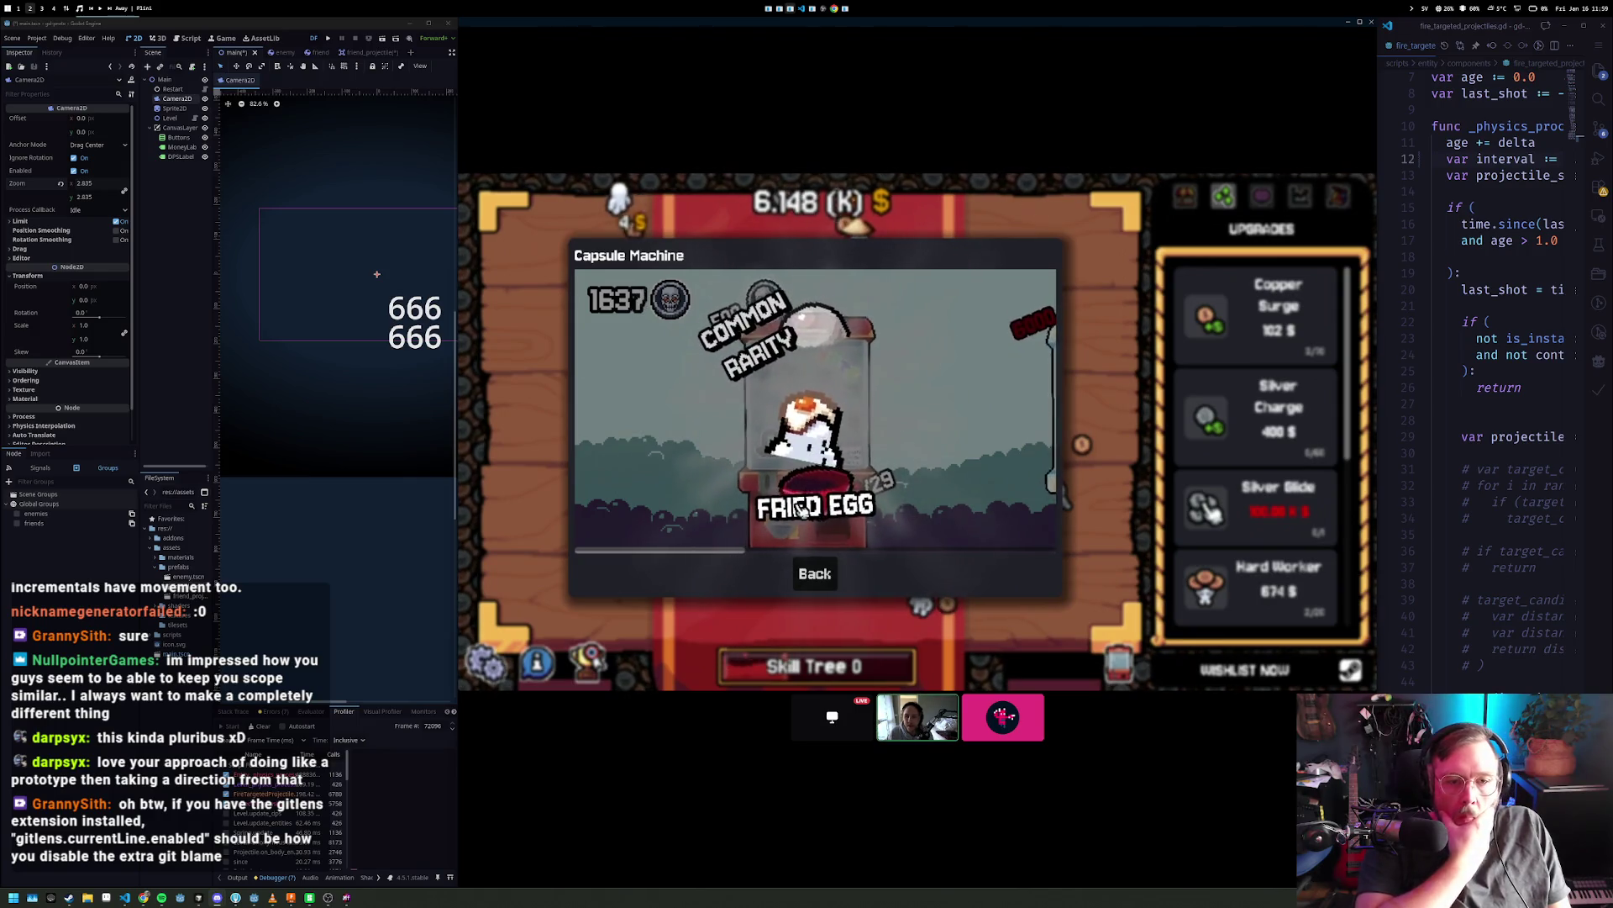
pyautogui.click(819, 465)
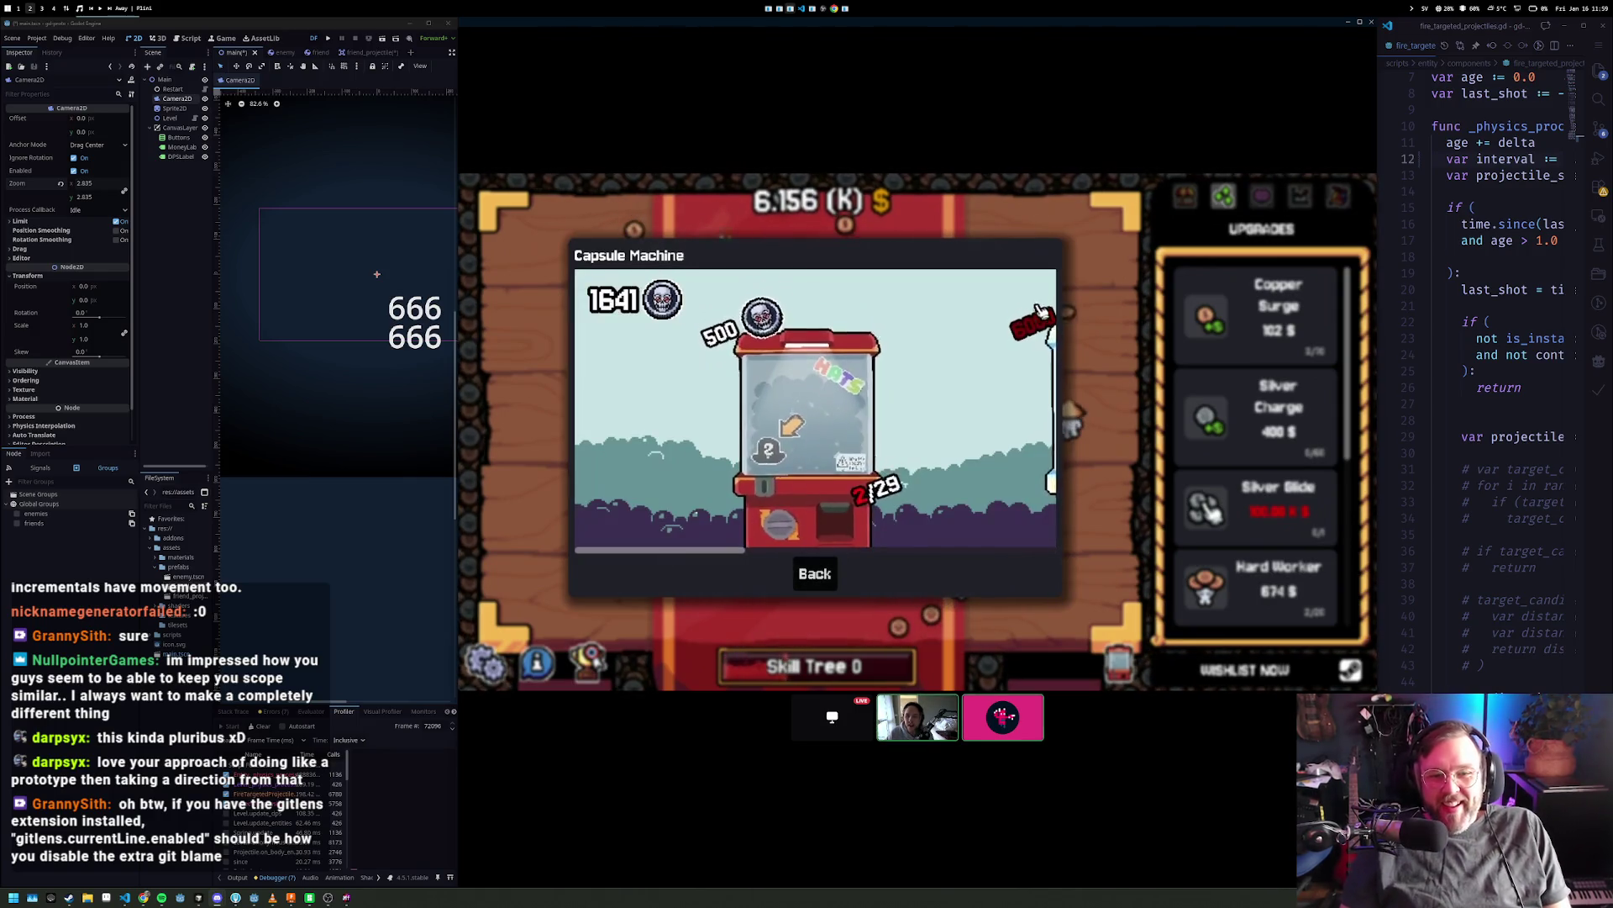
pyautogui.click(1105, 294)
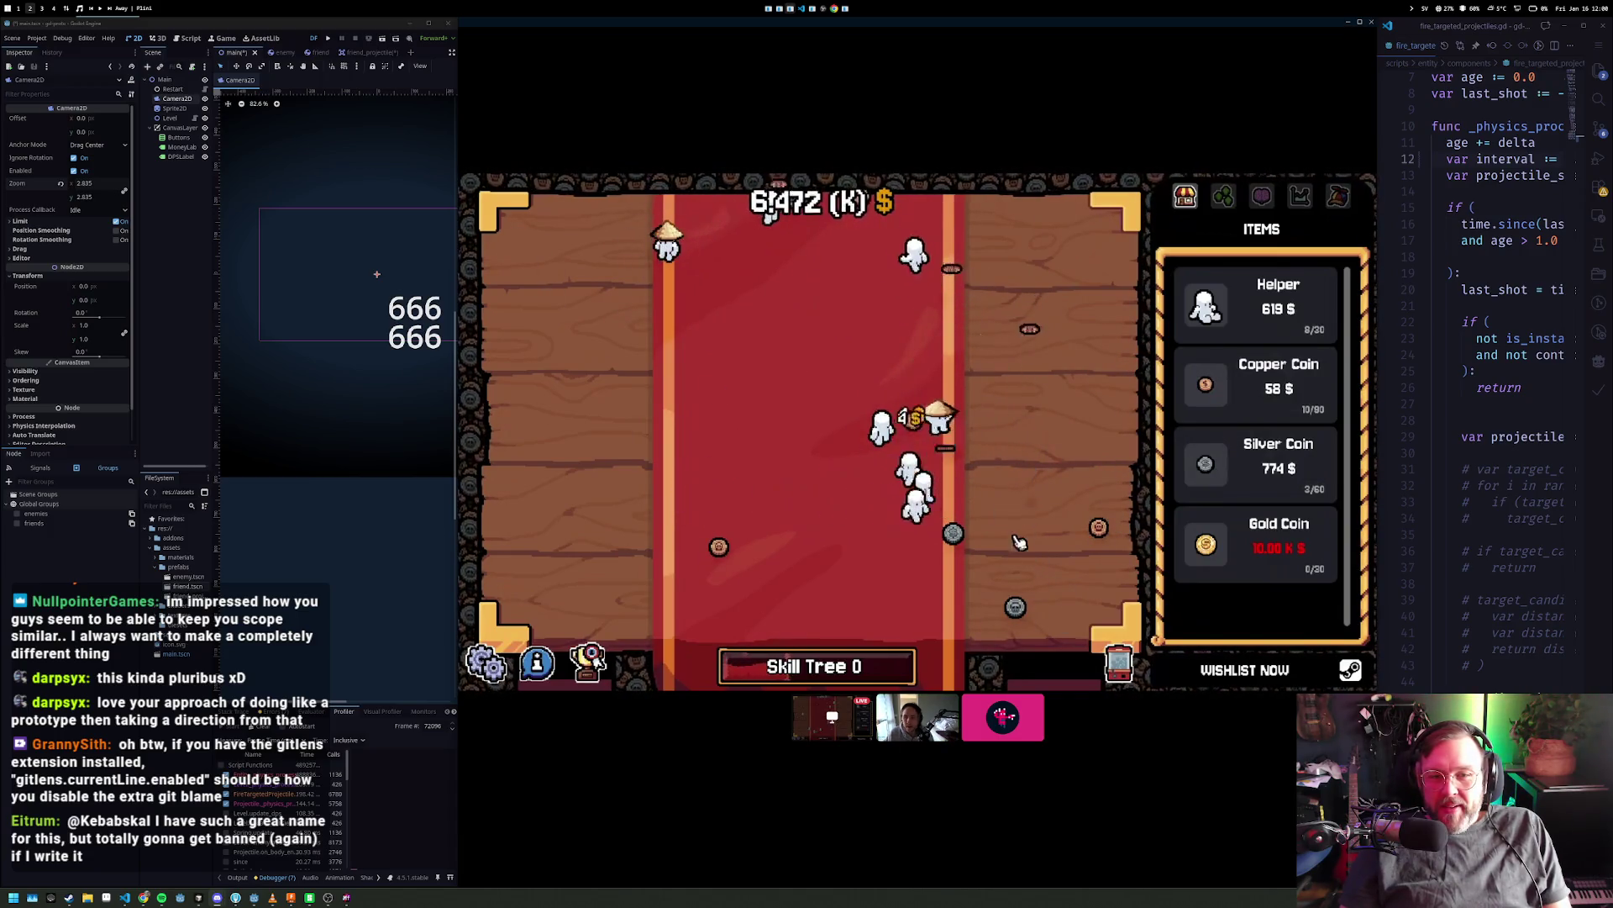
# - Try to unlock the central Helper Focus skill in the skill tree, then close it
pyautogui.click(832, 668)
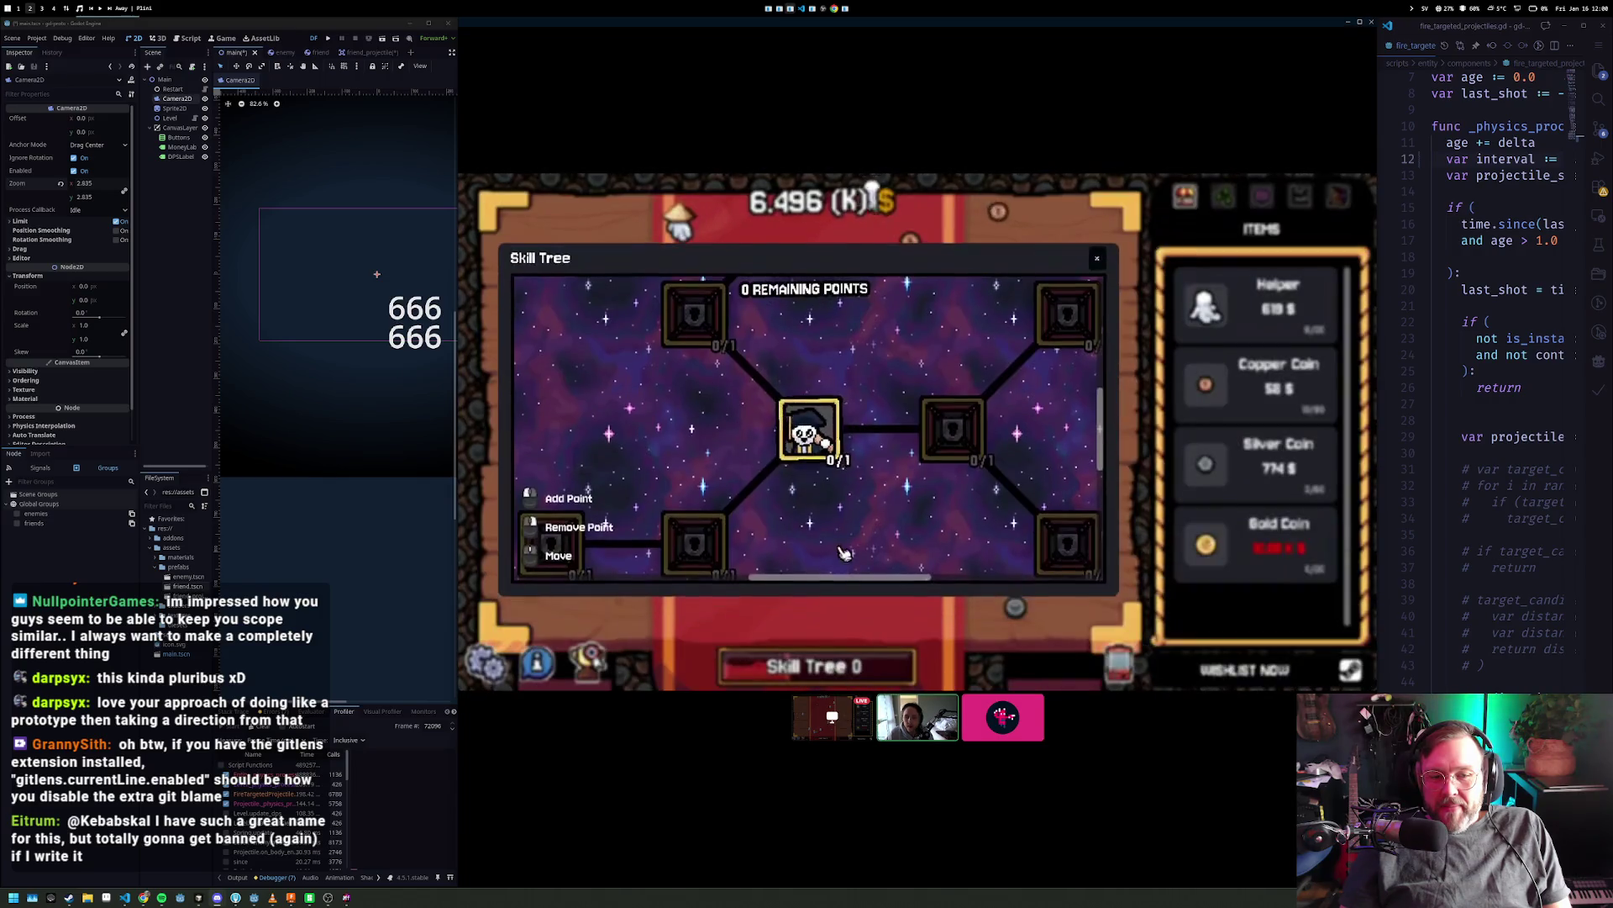
pyautogui.click(831, 433)
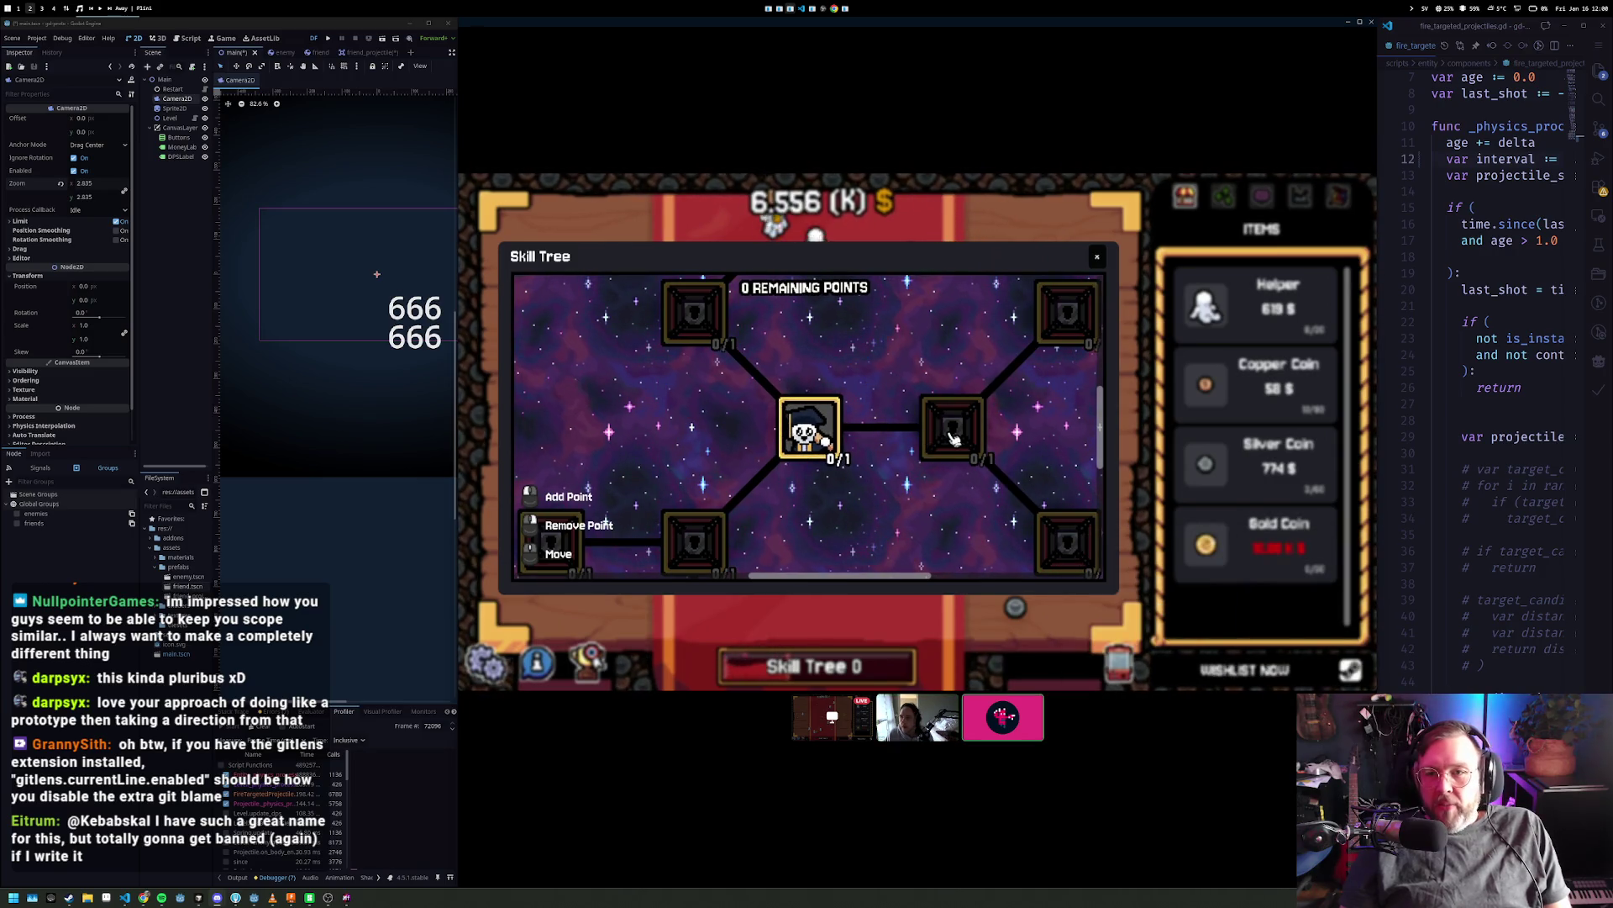
pyautogui.click(1097, 257)
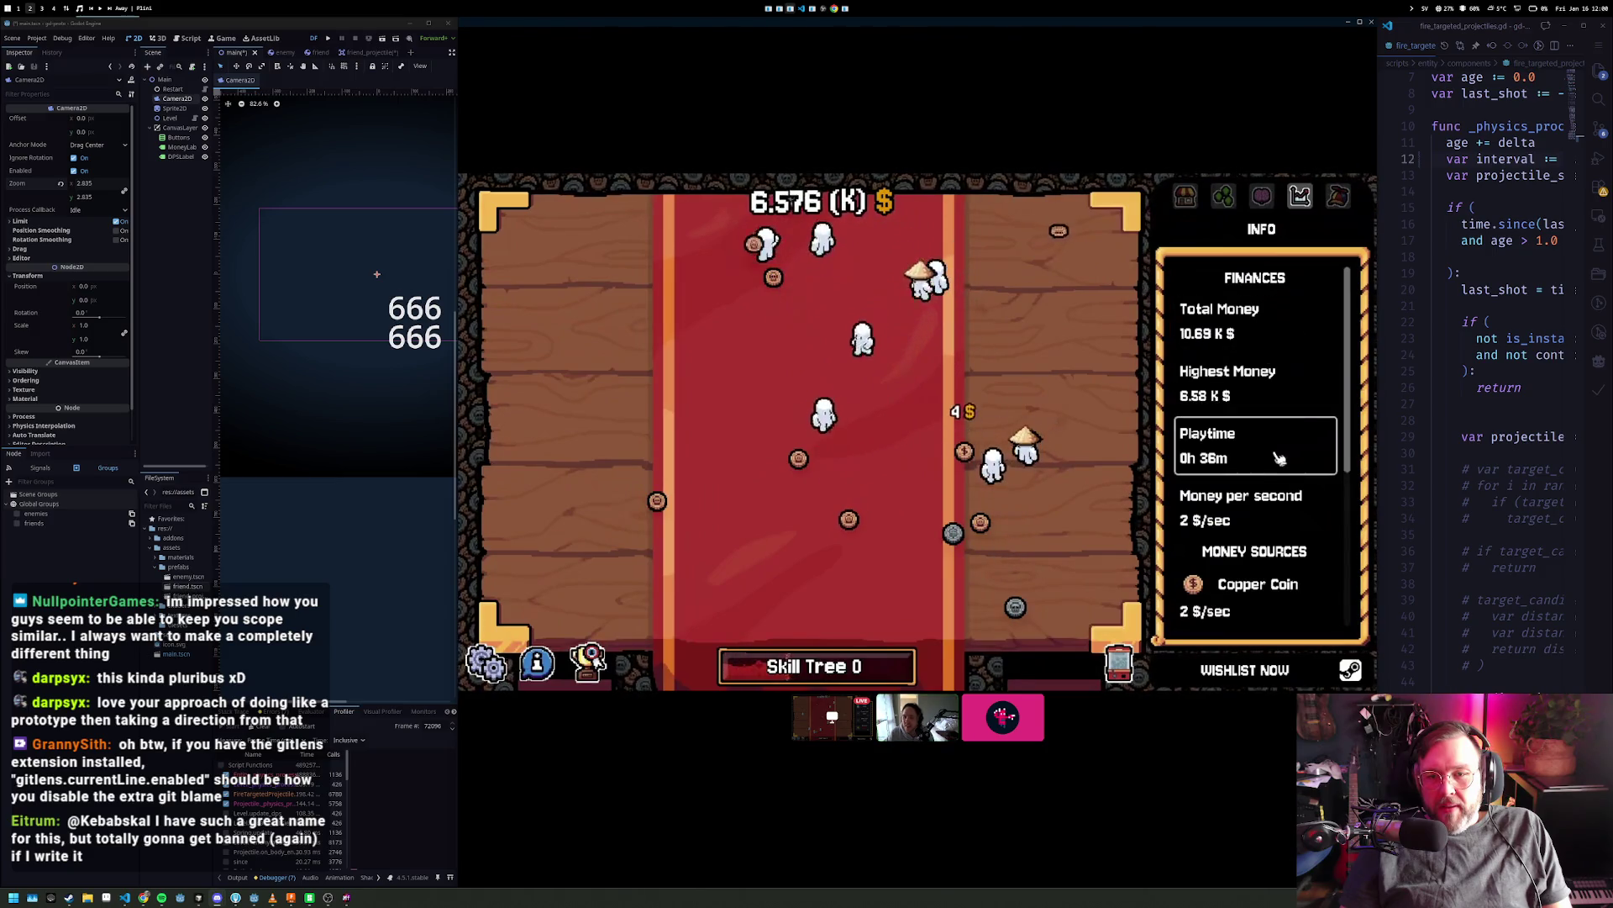
# - Buy another Silver Coin from the Items shop and give the Godot editor more width
pyautogui.click(1185, 196)
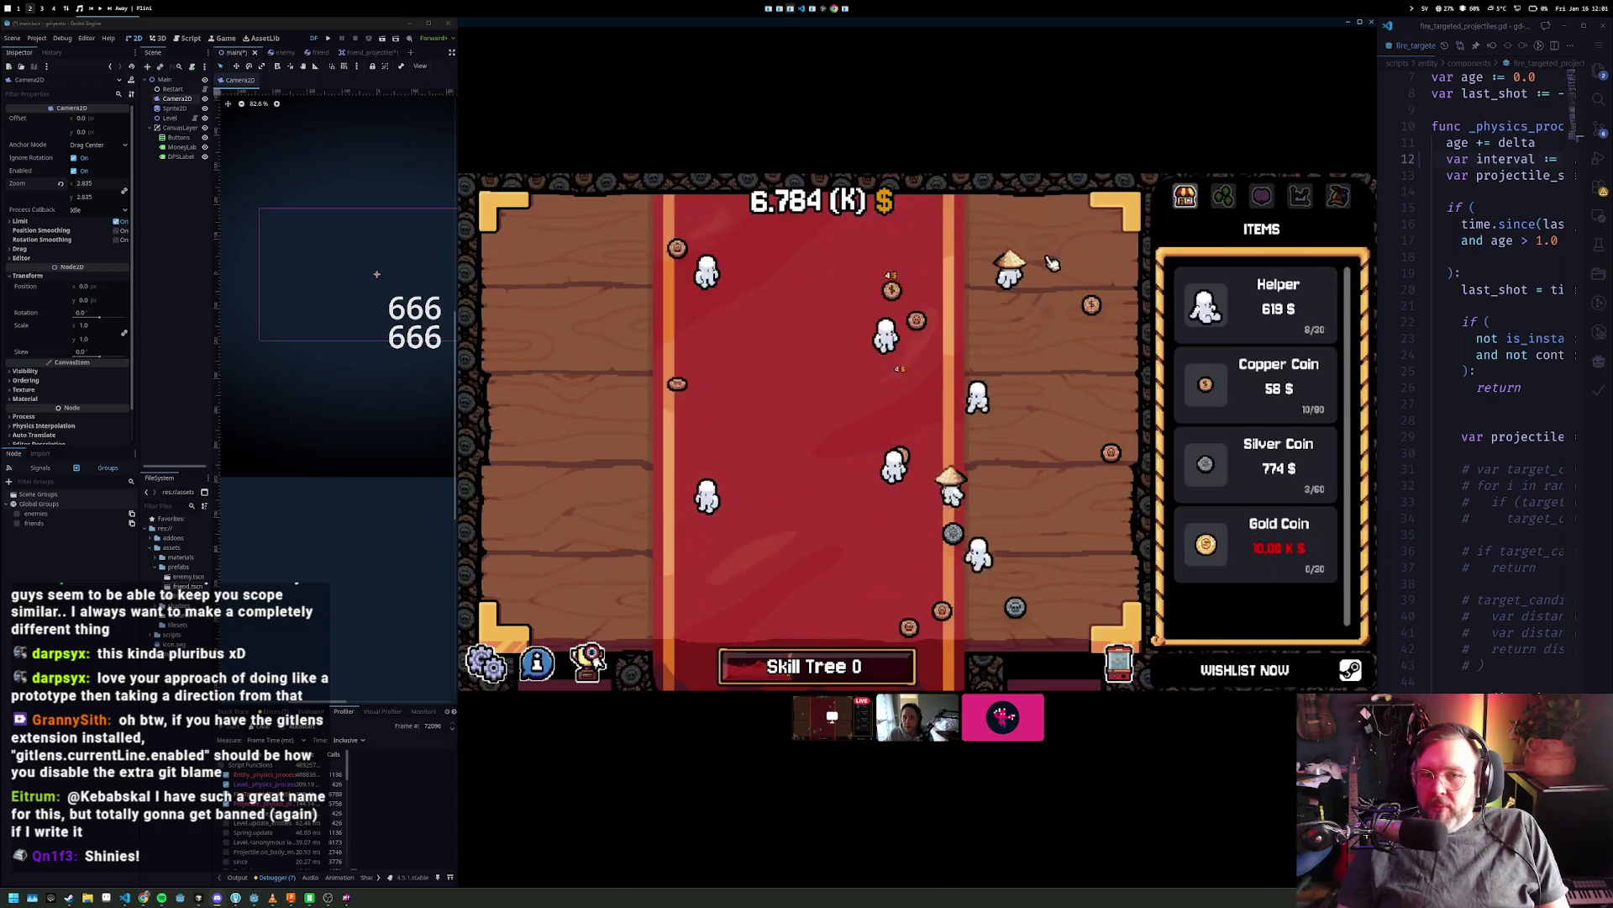
pyautogui.moveTo(1298, 309)
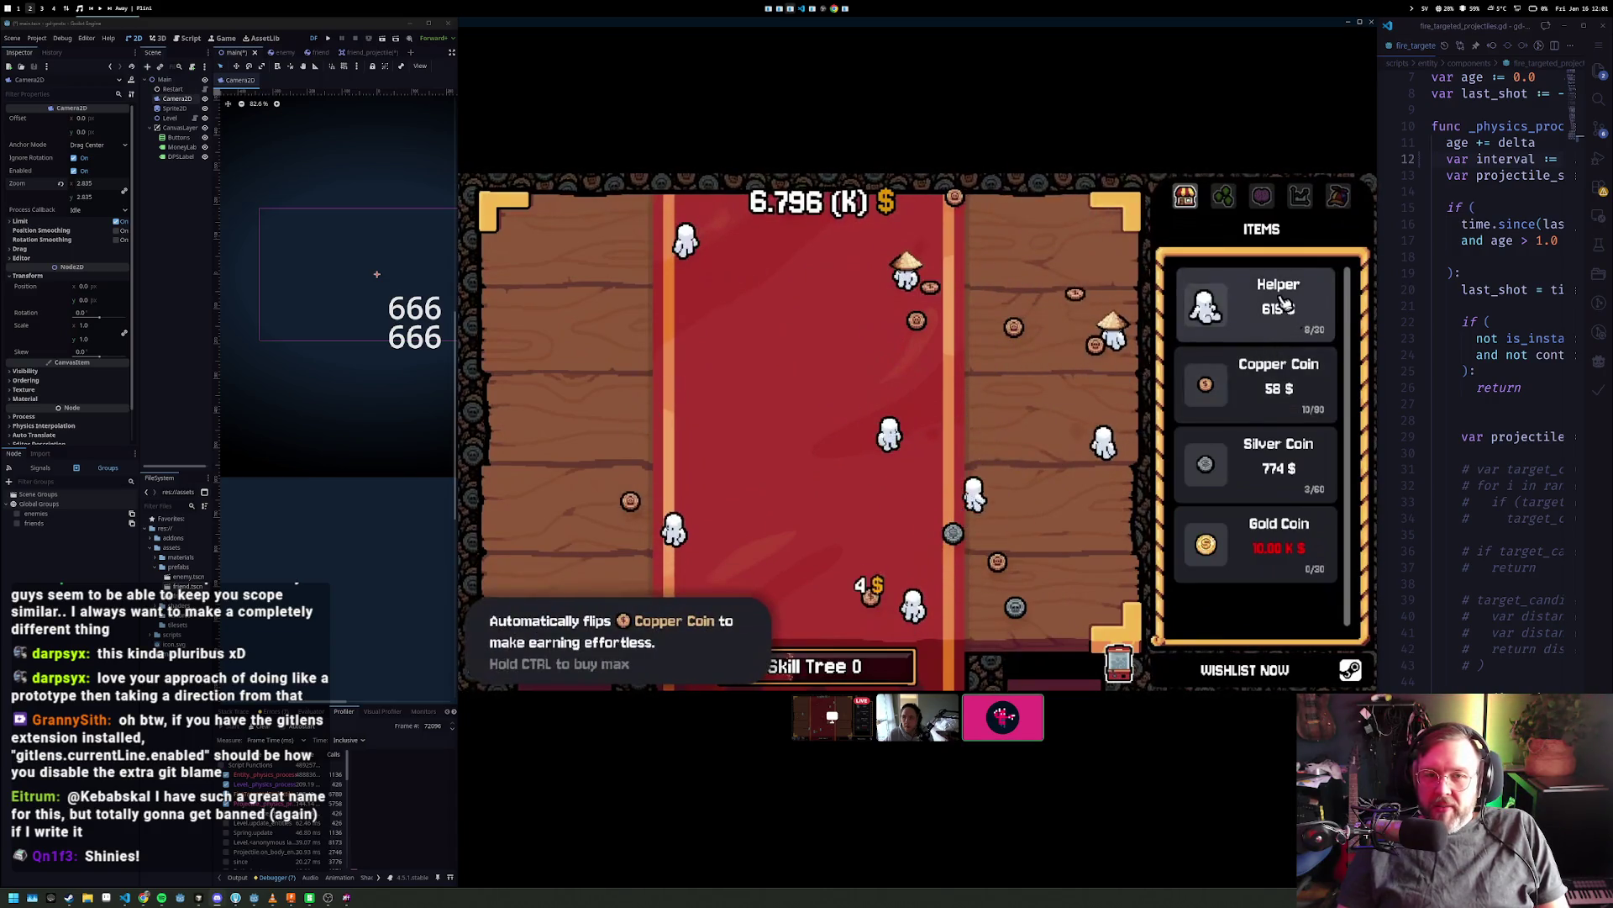
pyautogui.click(1266, 473)
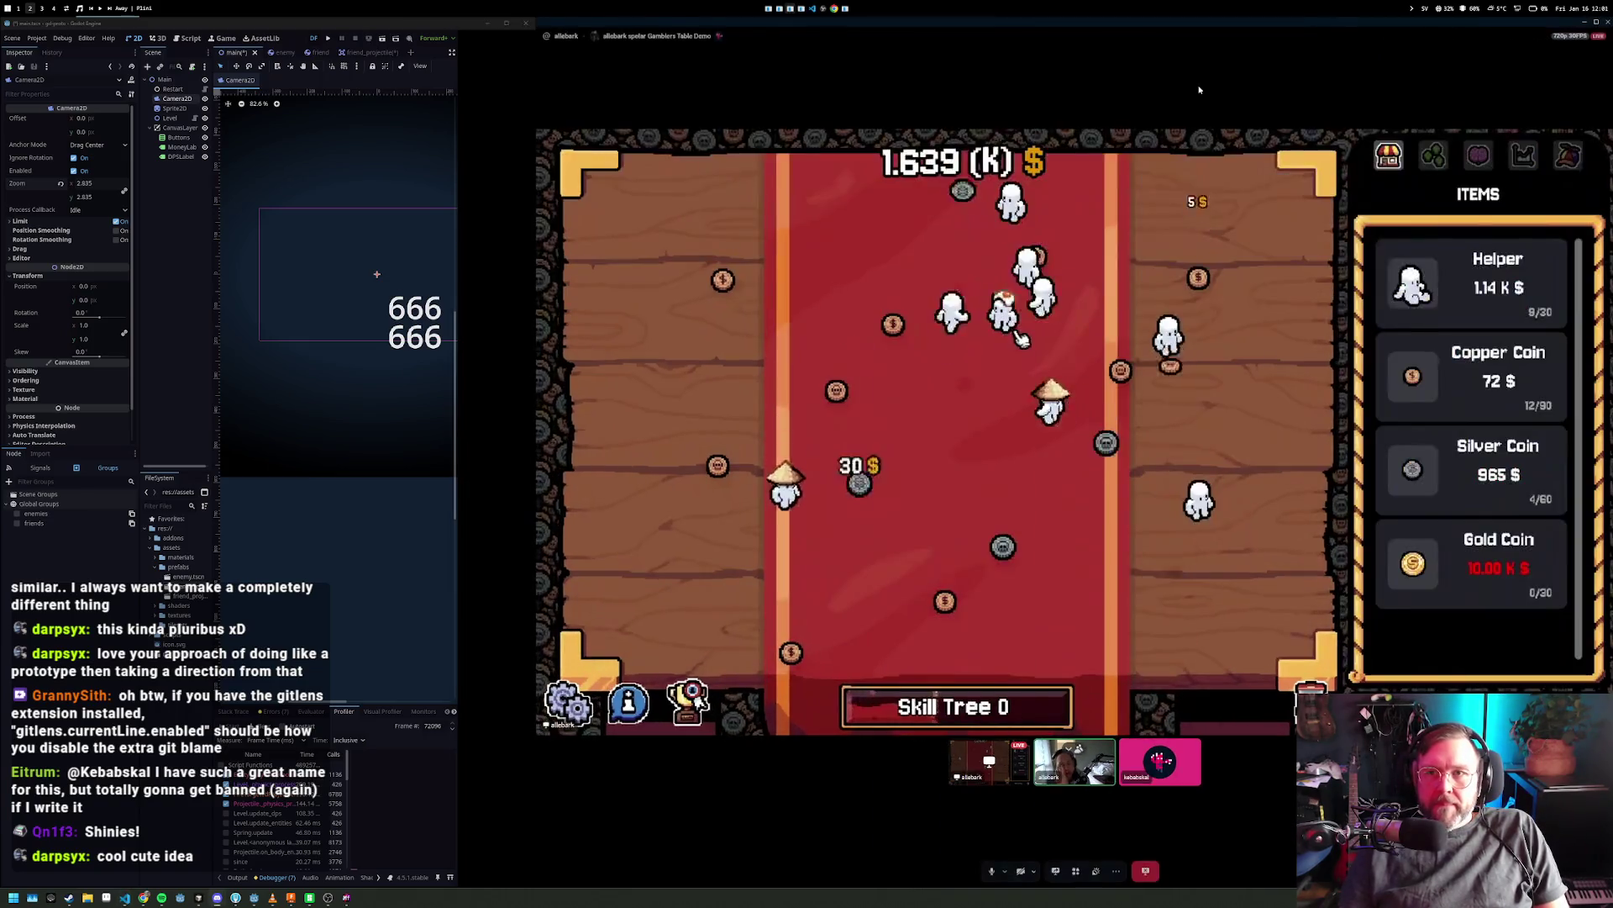
pyautogui.moveTo(536, 98); pyautogui.dragTo(801, 97)
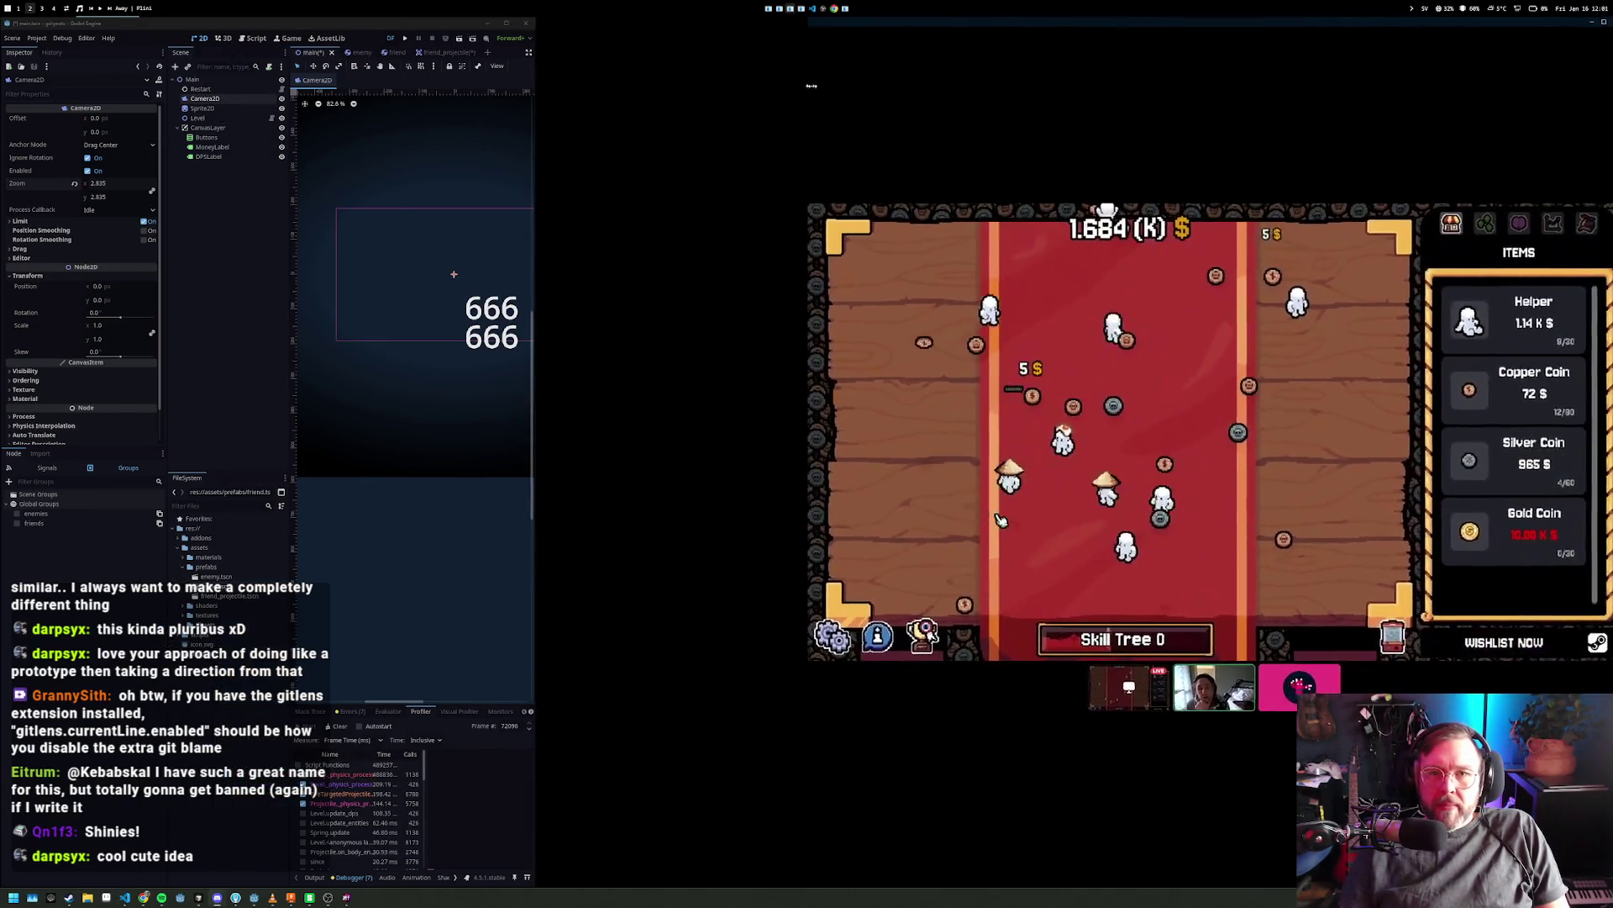
# - Run the survivors prototype so projectiles swarm the enemy horde
pyautogui.click(732, 38)
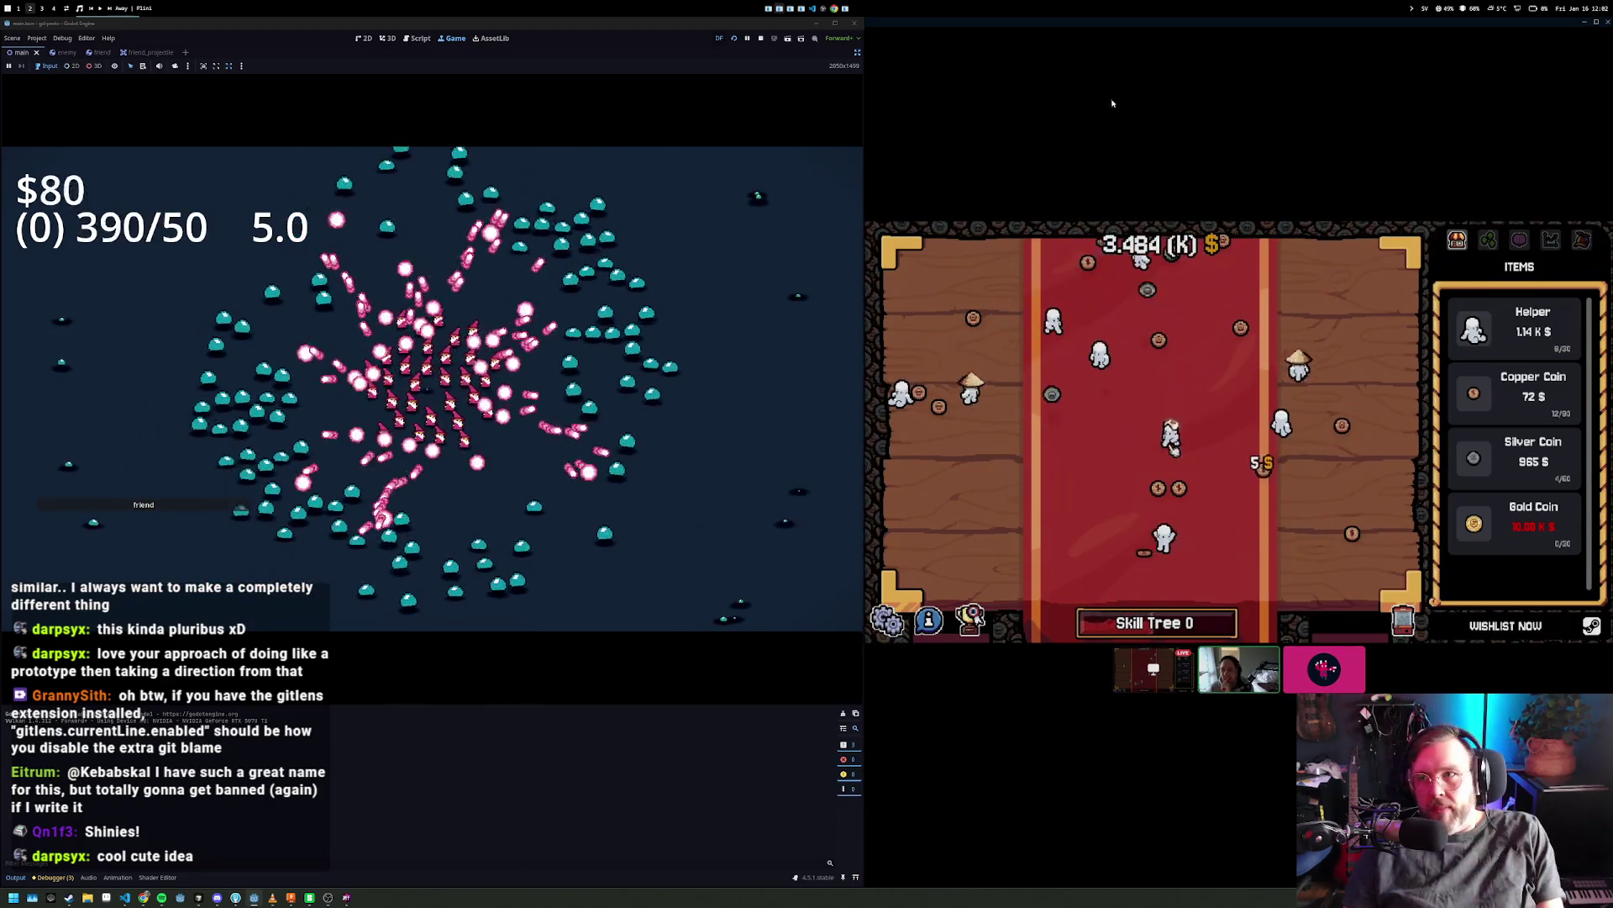
pyautogui.moveTo(1168, 118)
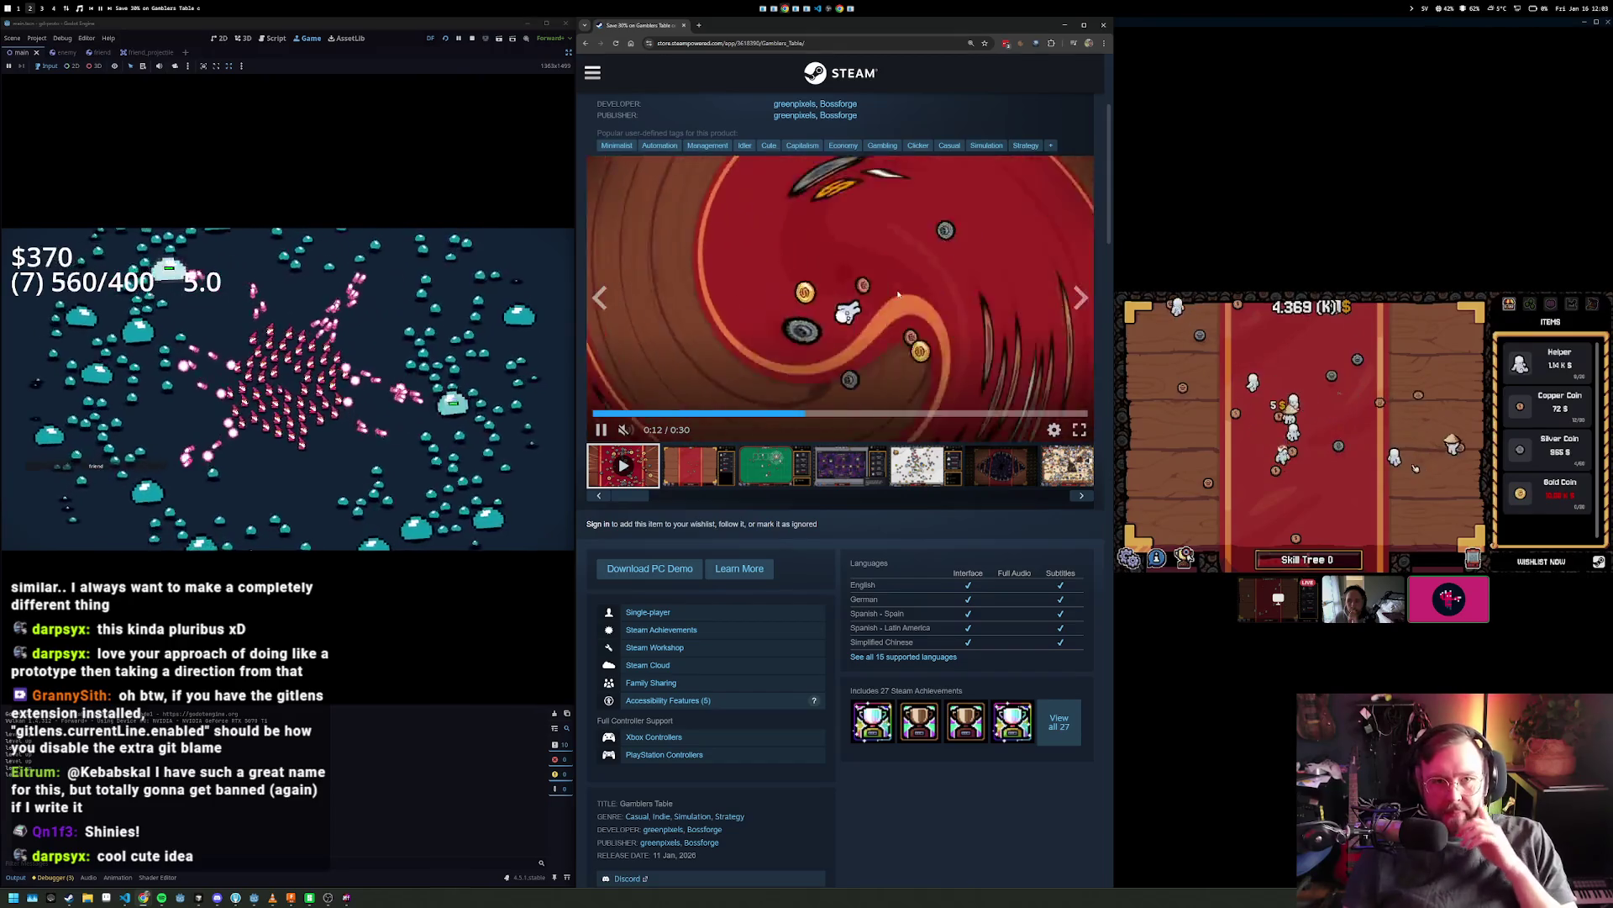
# - Scroll the Gamblers Table store page past About This Game down to the user reviews
pyautogui.scroll(-15, 845, 476)
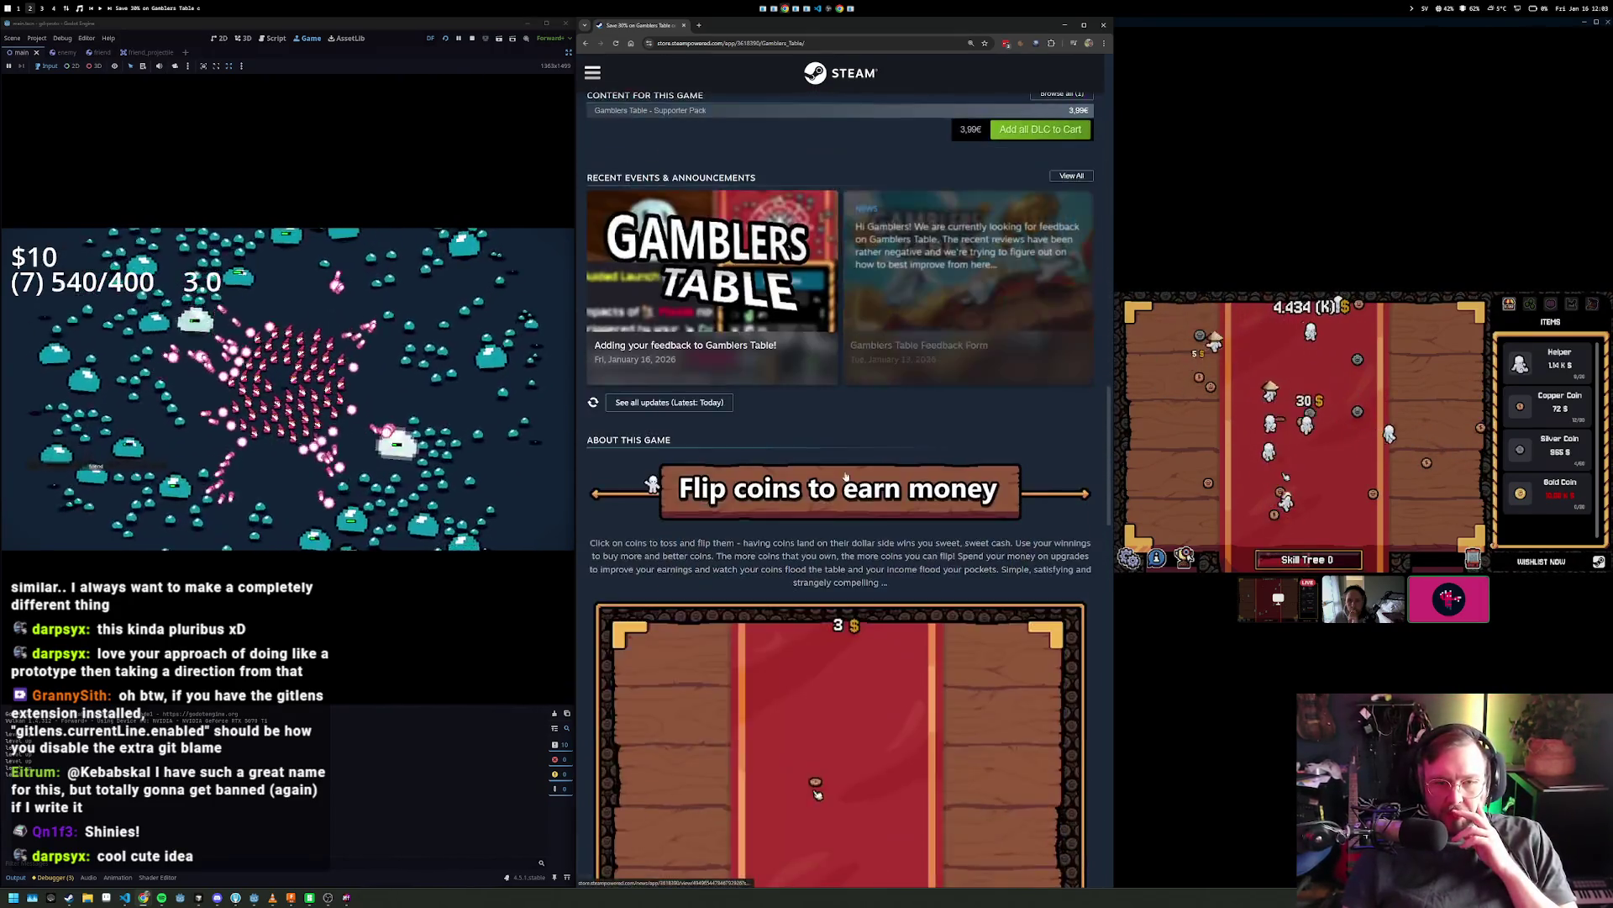
pyautogui.scroll(-20, 846, 476)
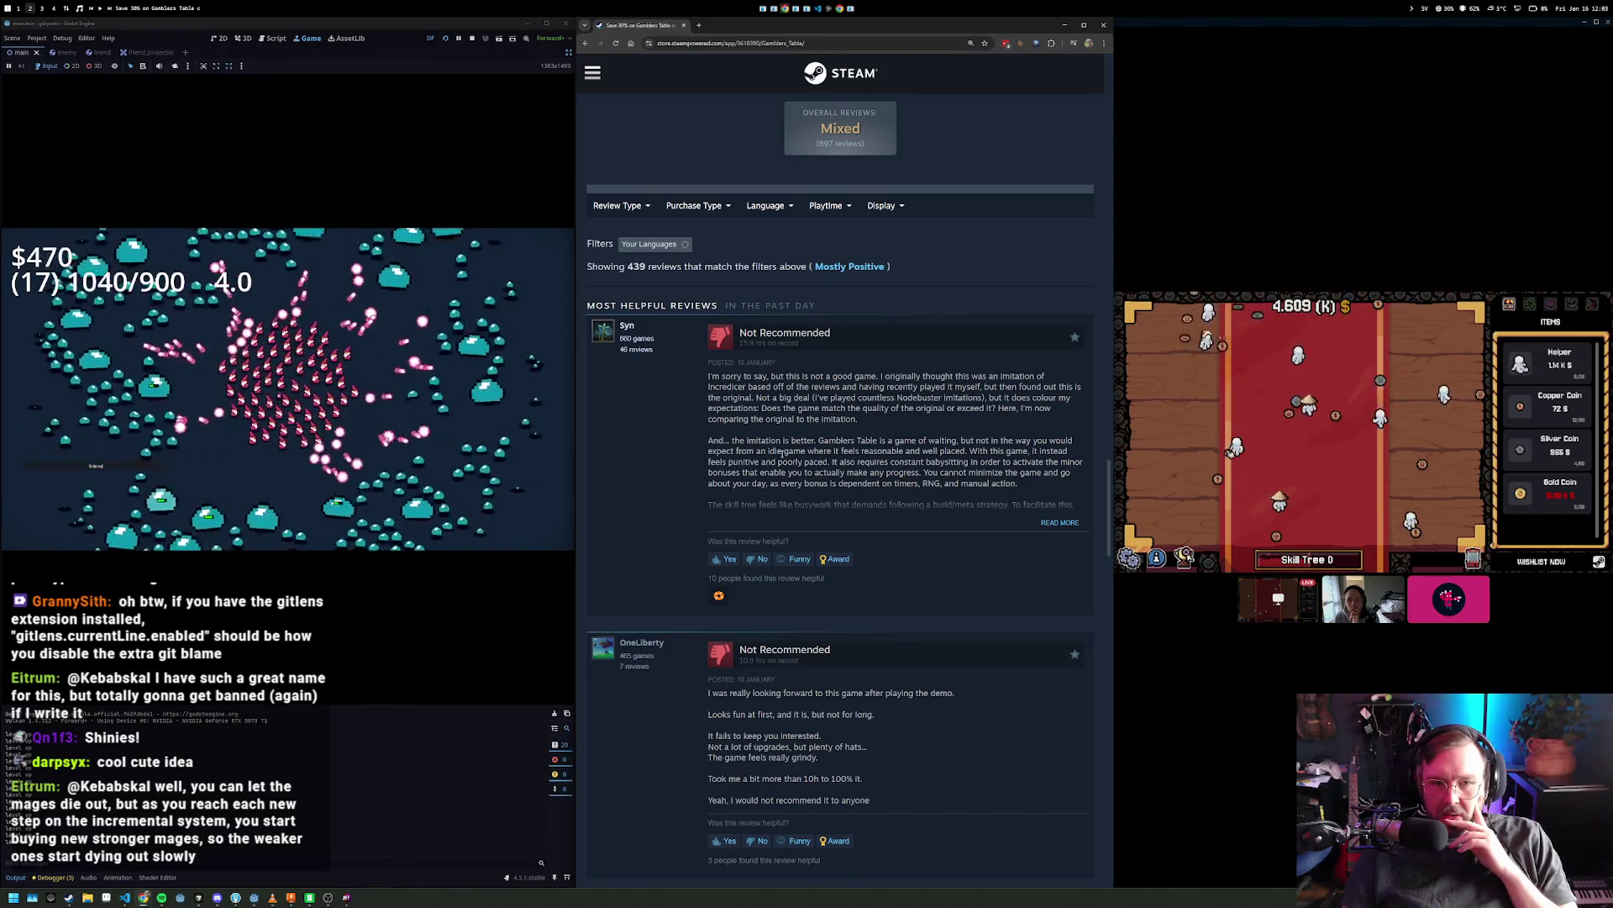
pyautogui.scroll(-4, 686, 452)
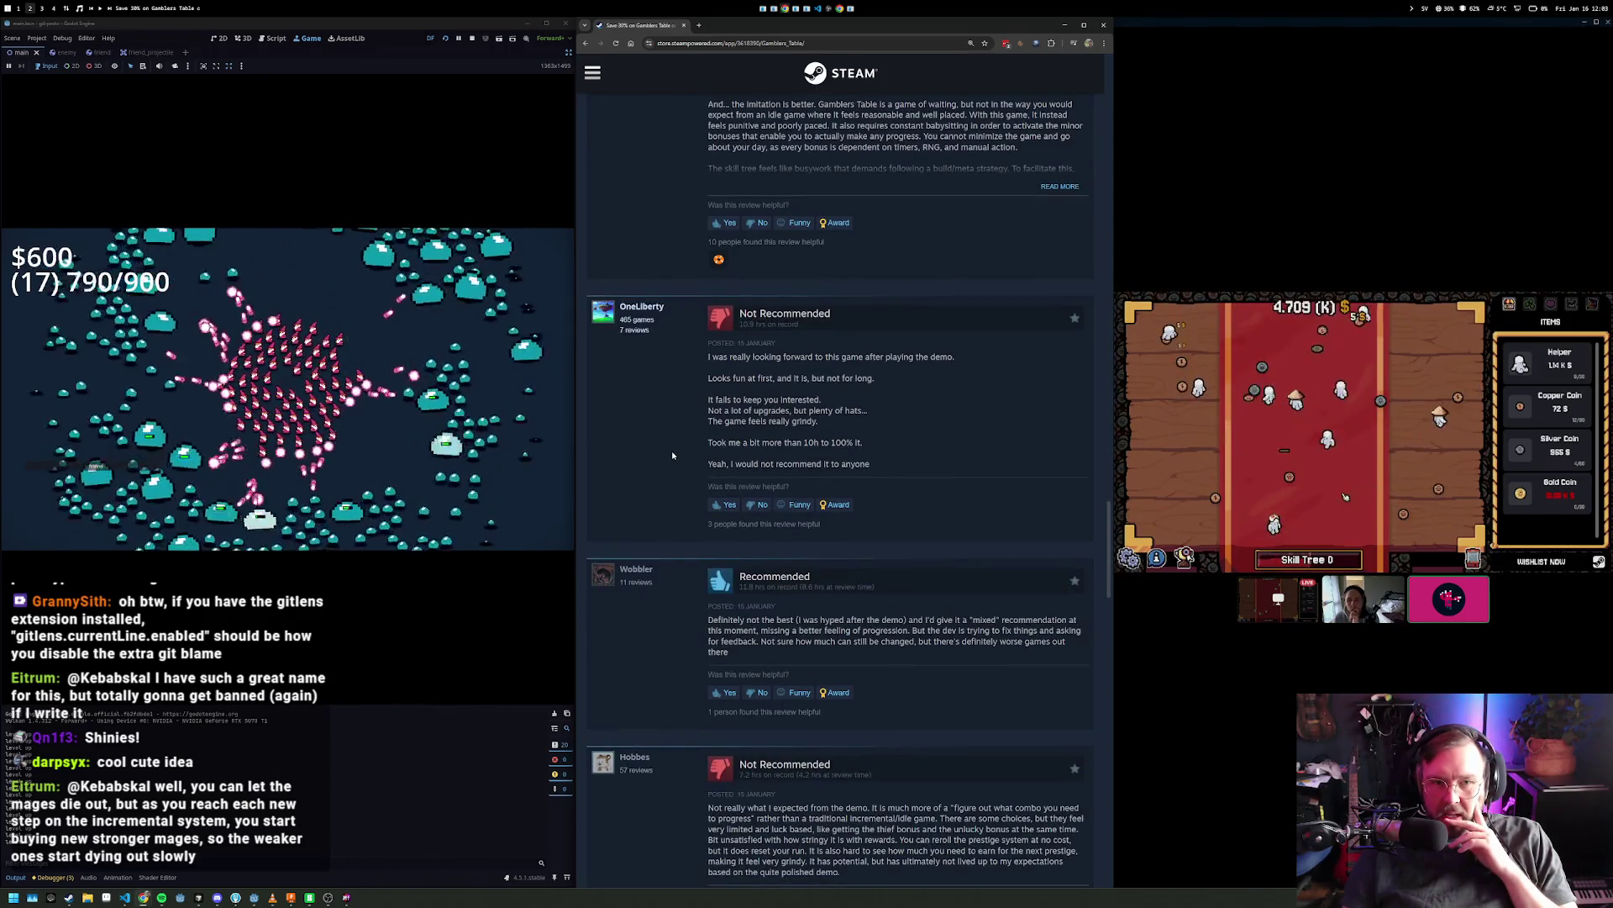
pyautogui.middleClick(657, 410)
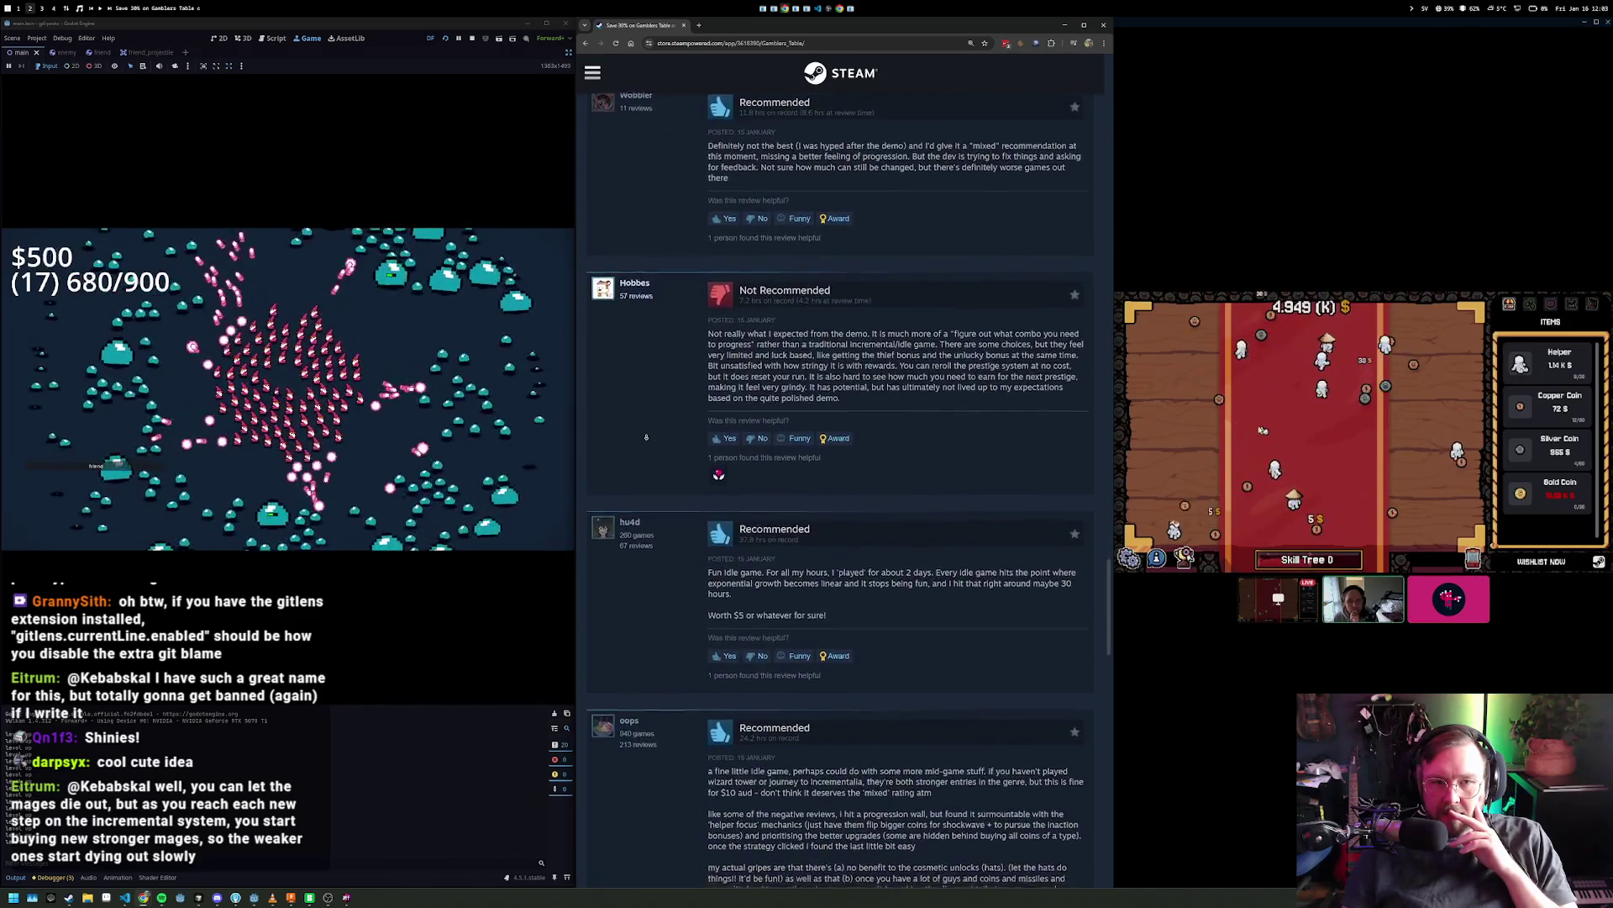
pyautogui.middleClick(649, 426)
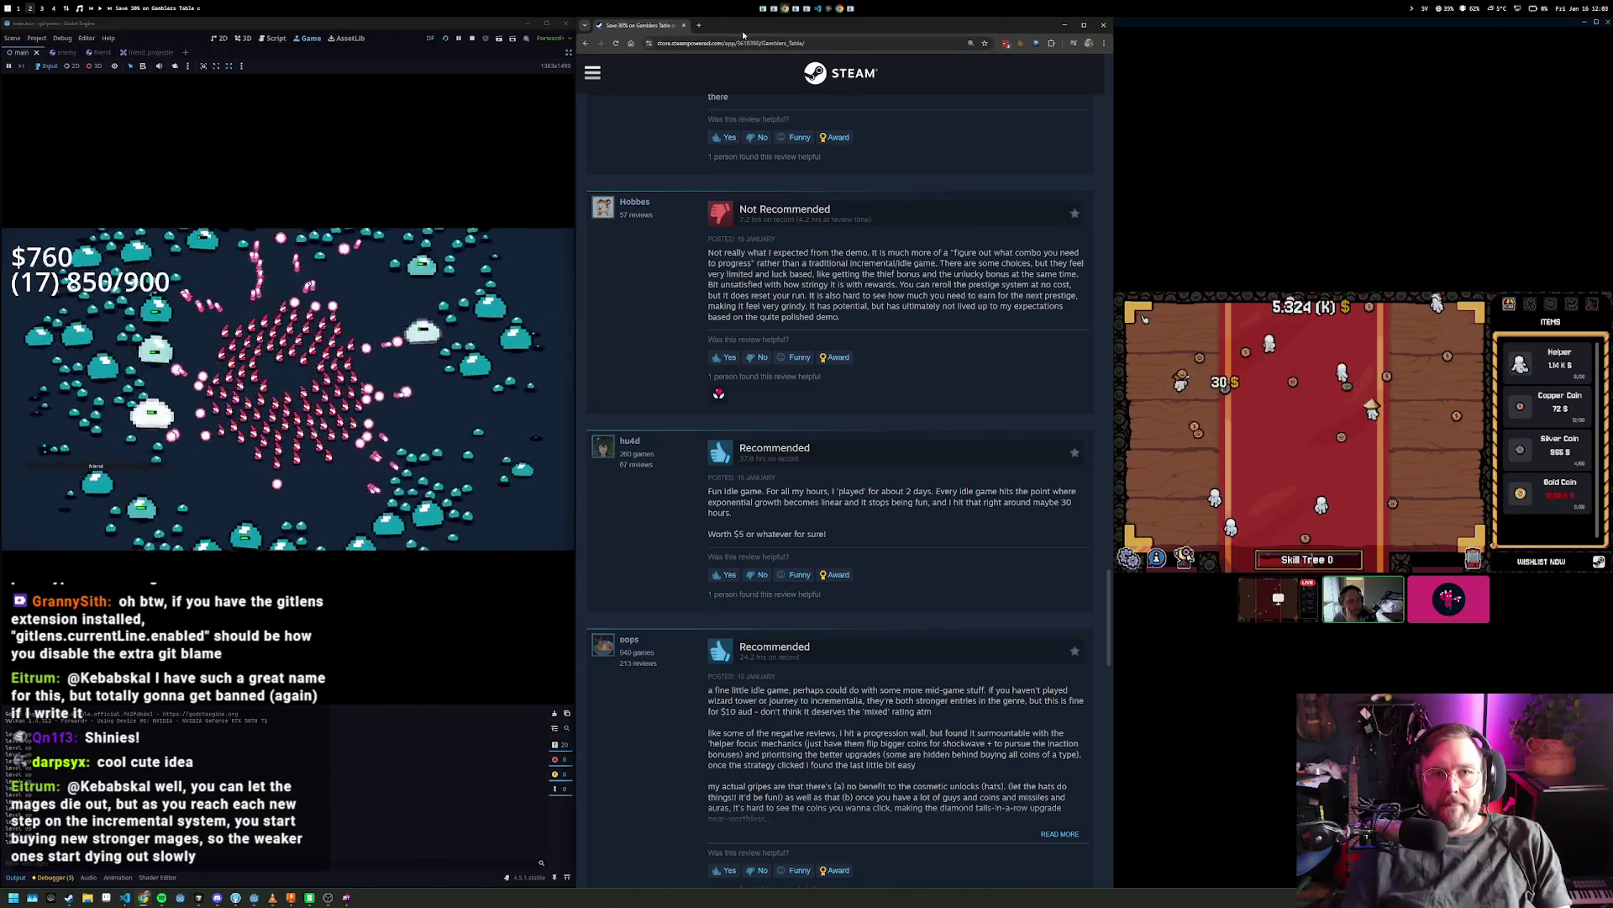
# - Search the web for 'trainatic' in a new tab and open the Trainatic Steam store page
pyautogui.click(698, 25)
pyautogui.write('trainatic ste')
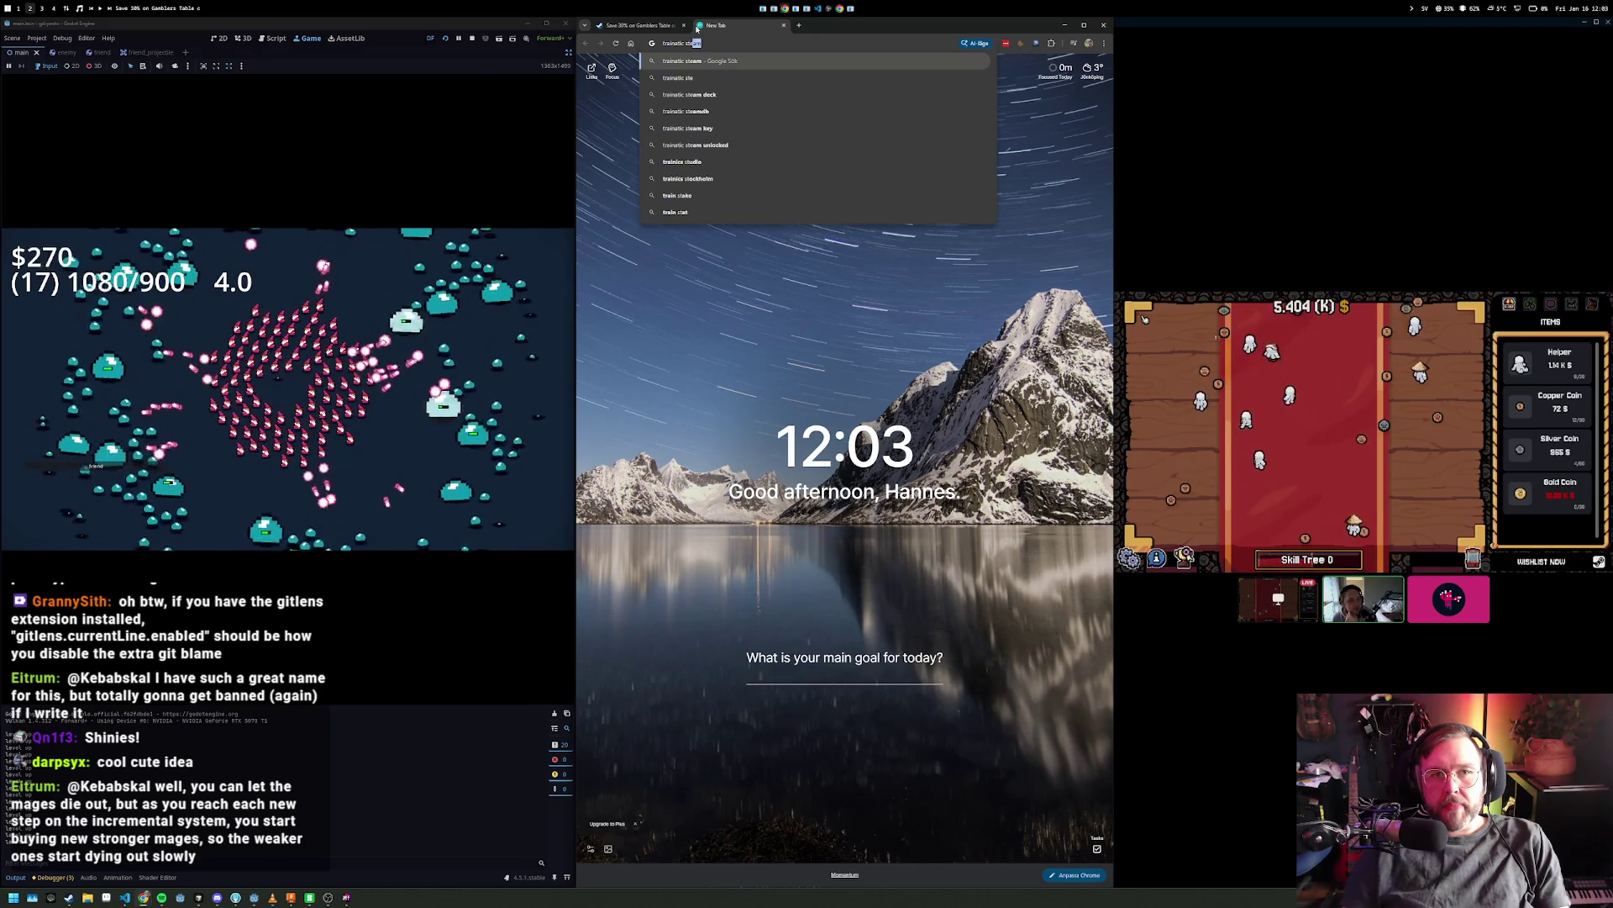
pyautogui.press('Return')
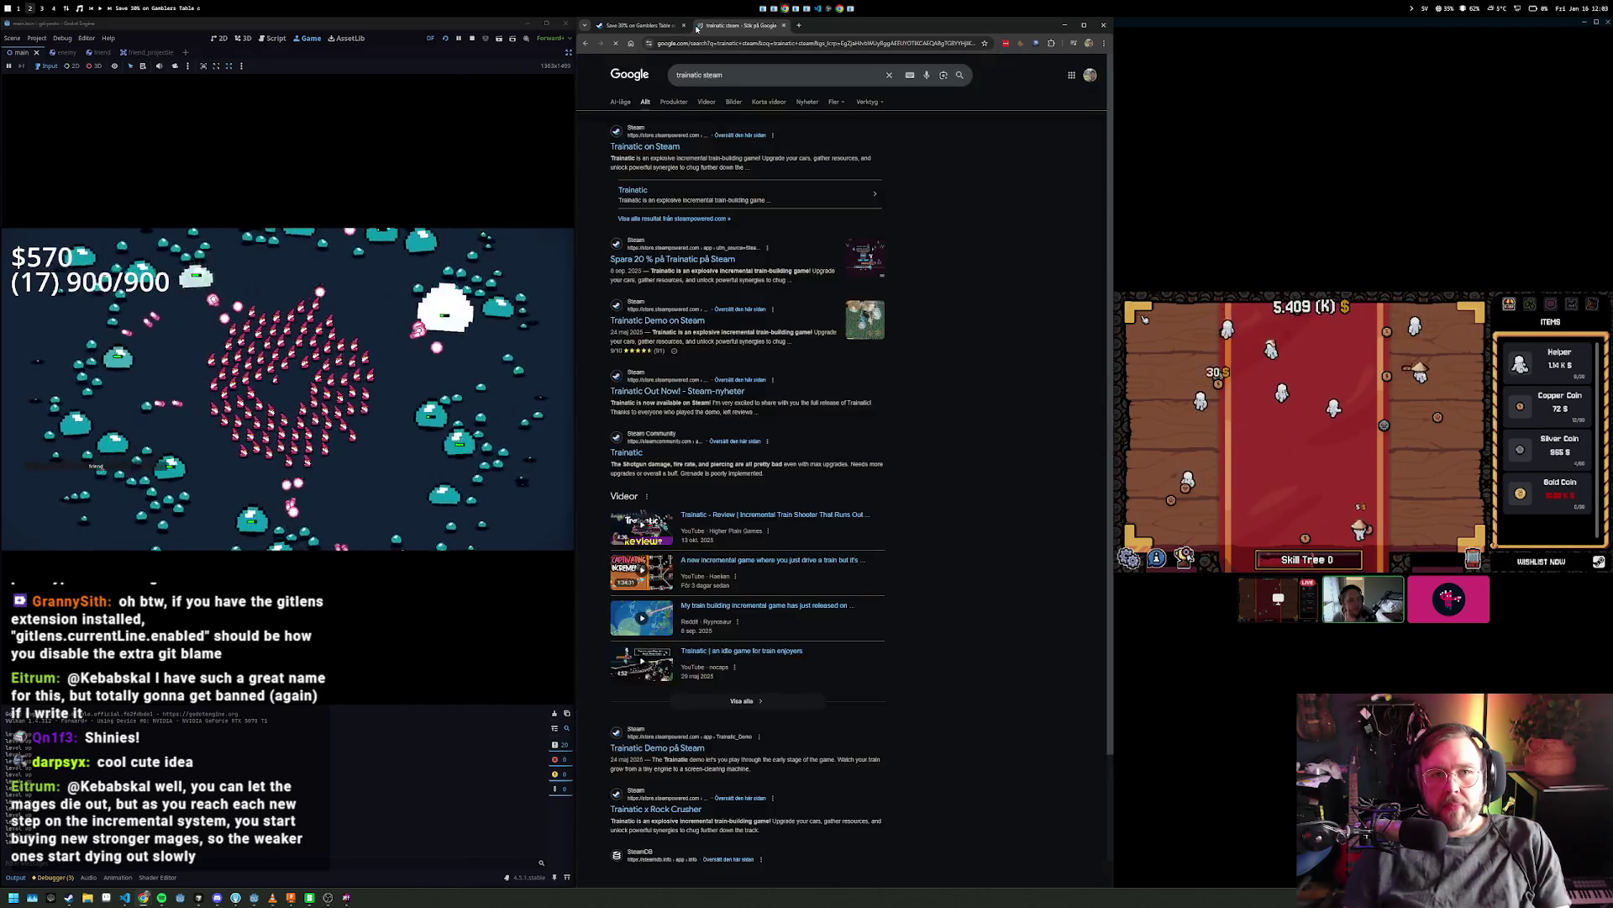
pyautogui.click(695, 151)
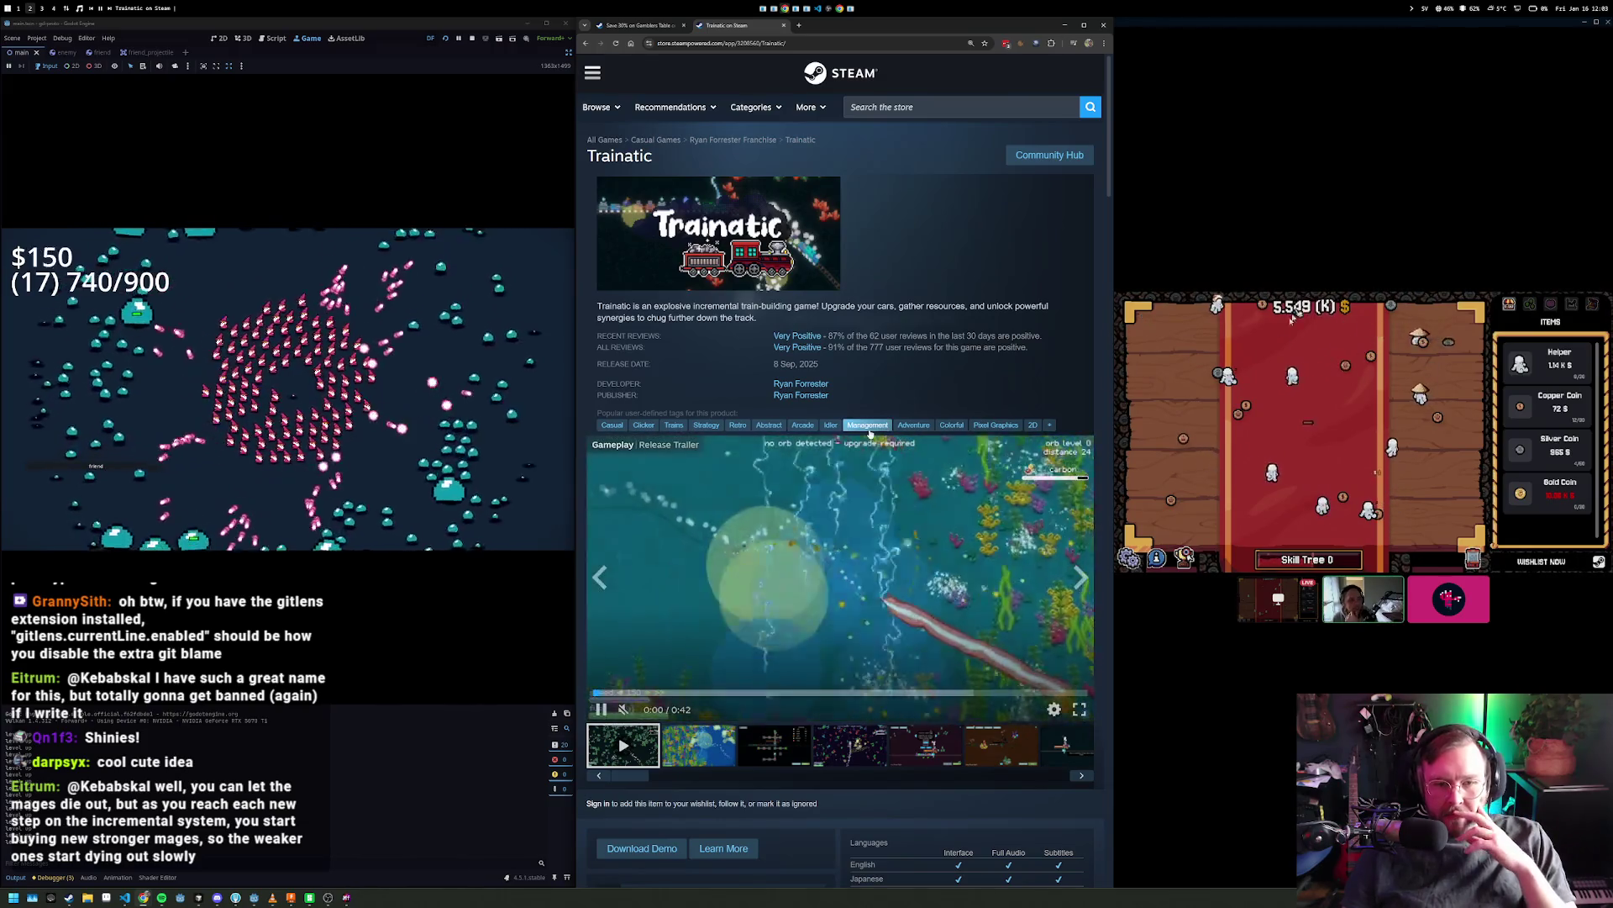
# - Scroll the Trainatic page past the trailer to its Steam Deck and purchase sections
pyautogui.scroll(-3, 880, 471)
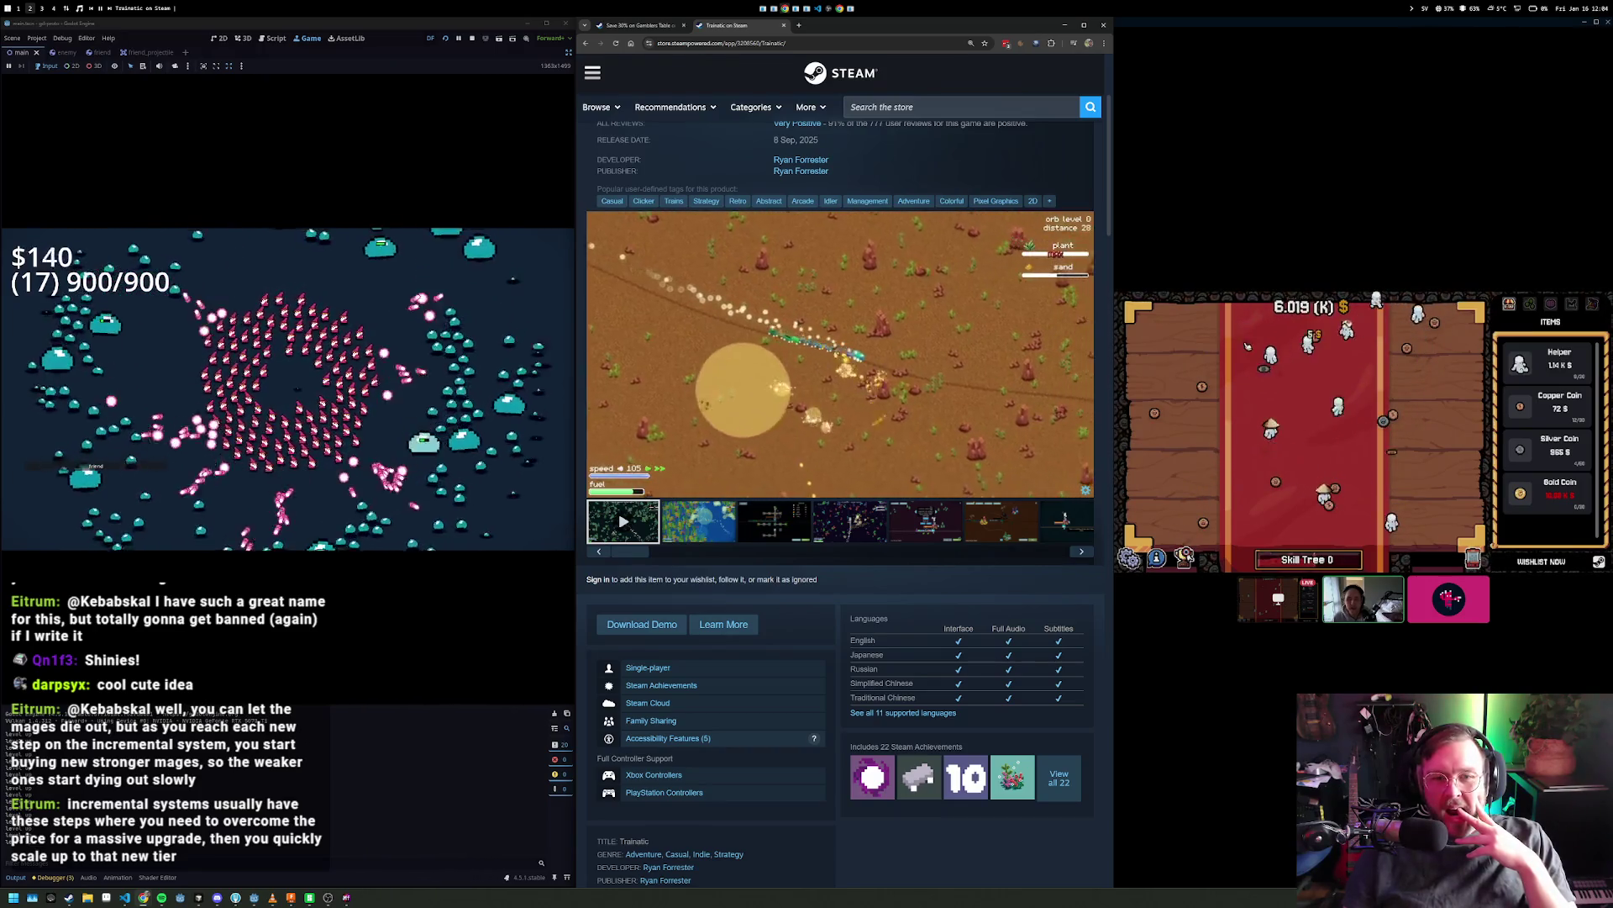
pyautogui.scroll(3, 788, 588)
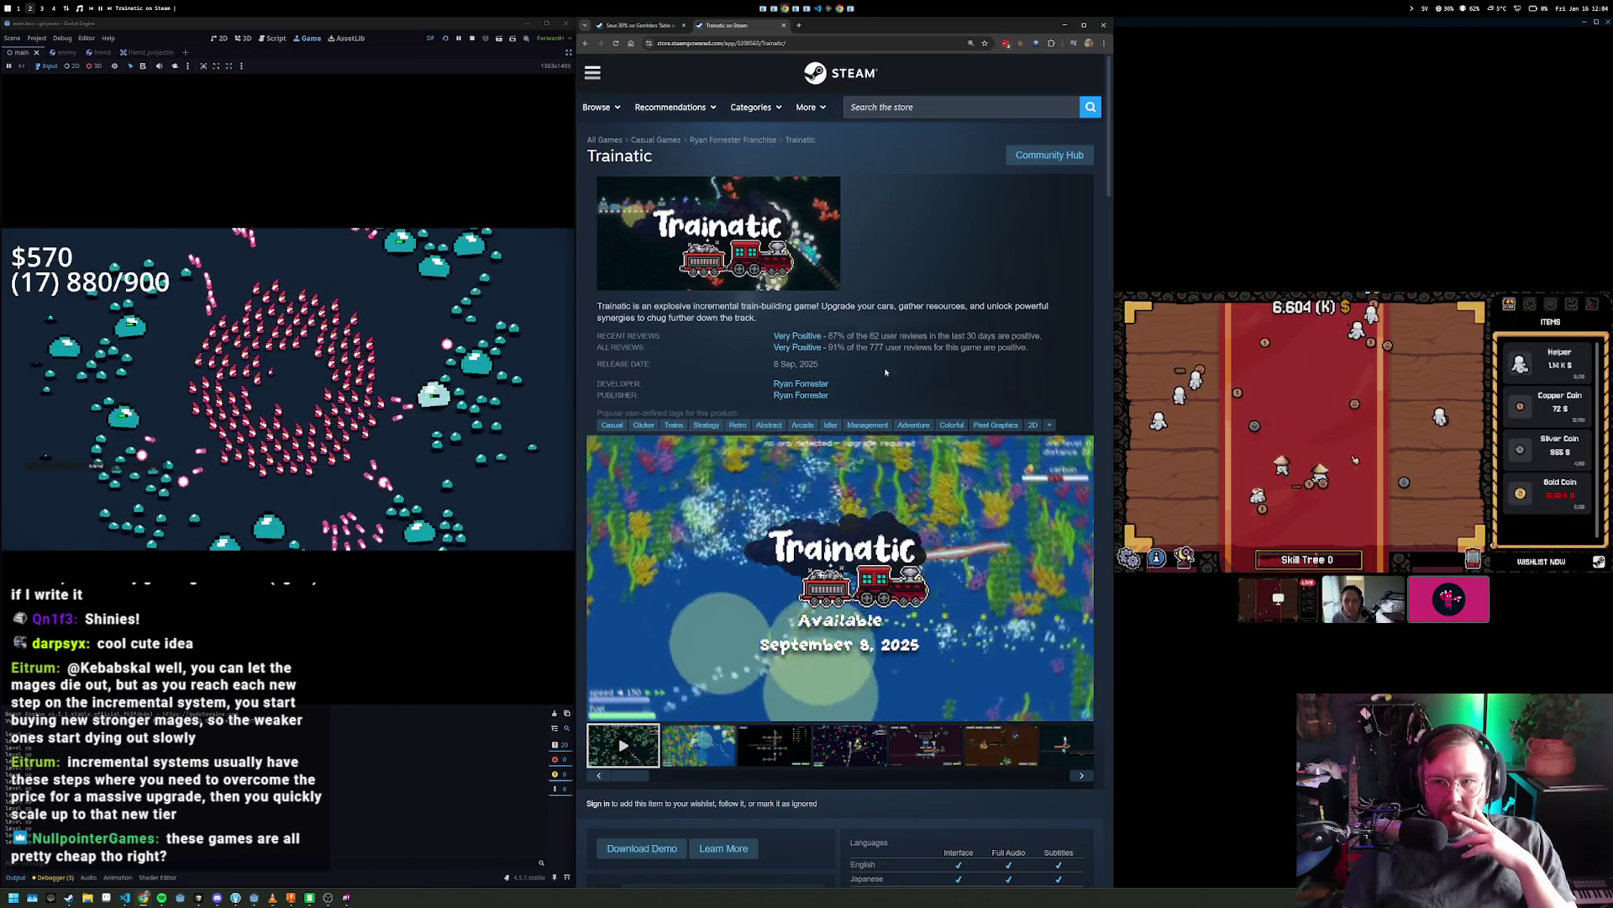
pyautogui.moveTo(1408, 502)
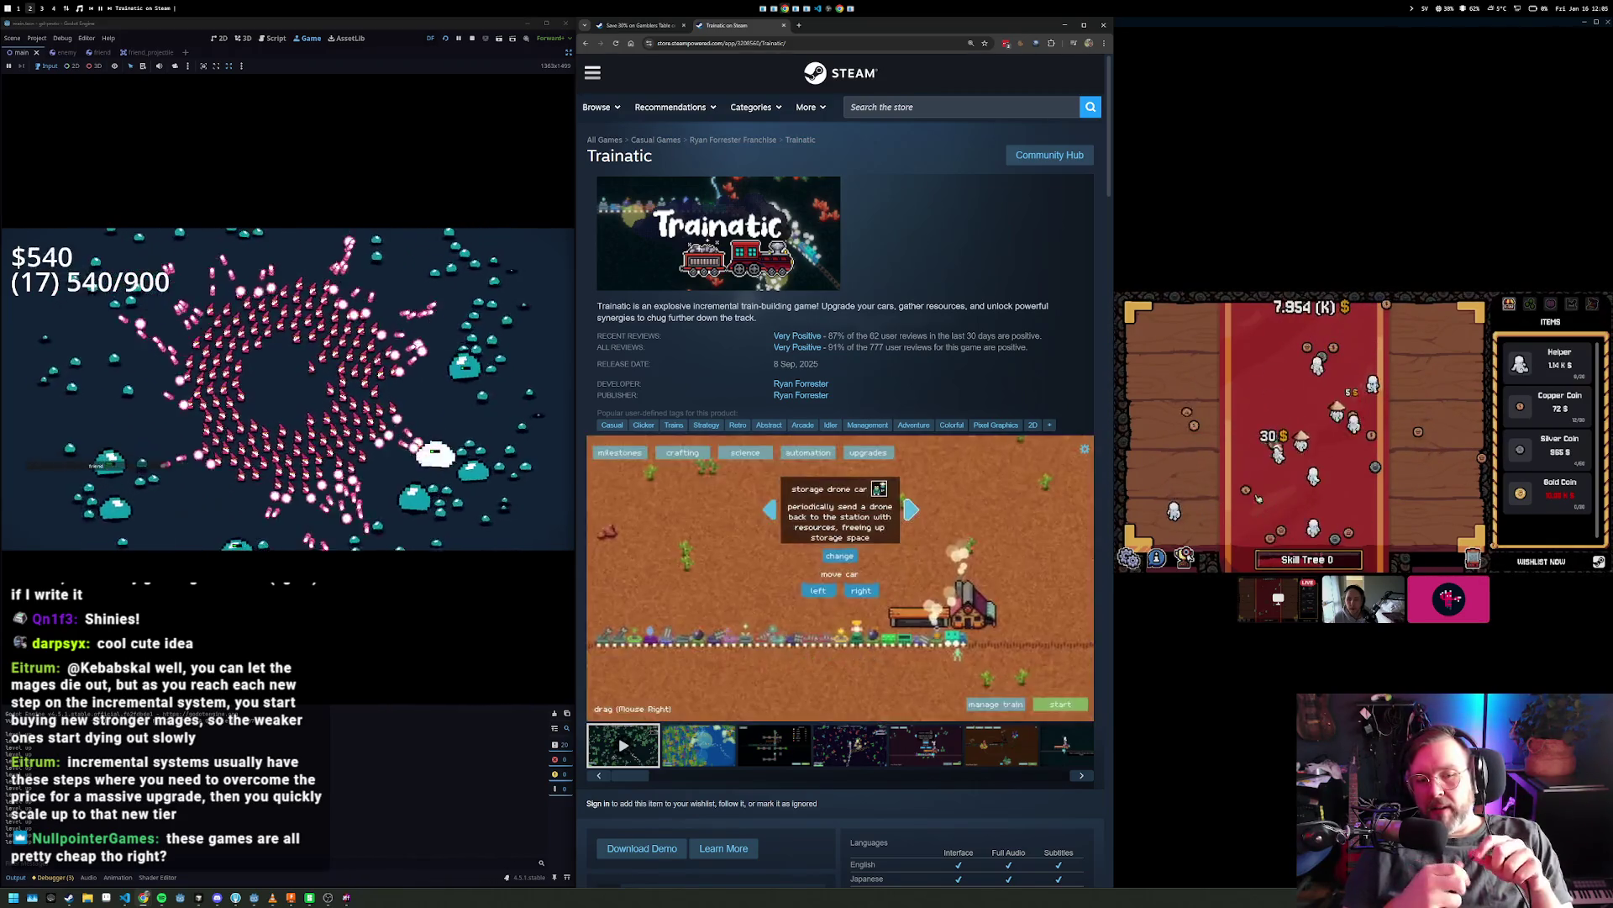
pyautogui.scroll(-10, 1070, 420)
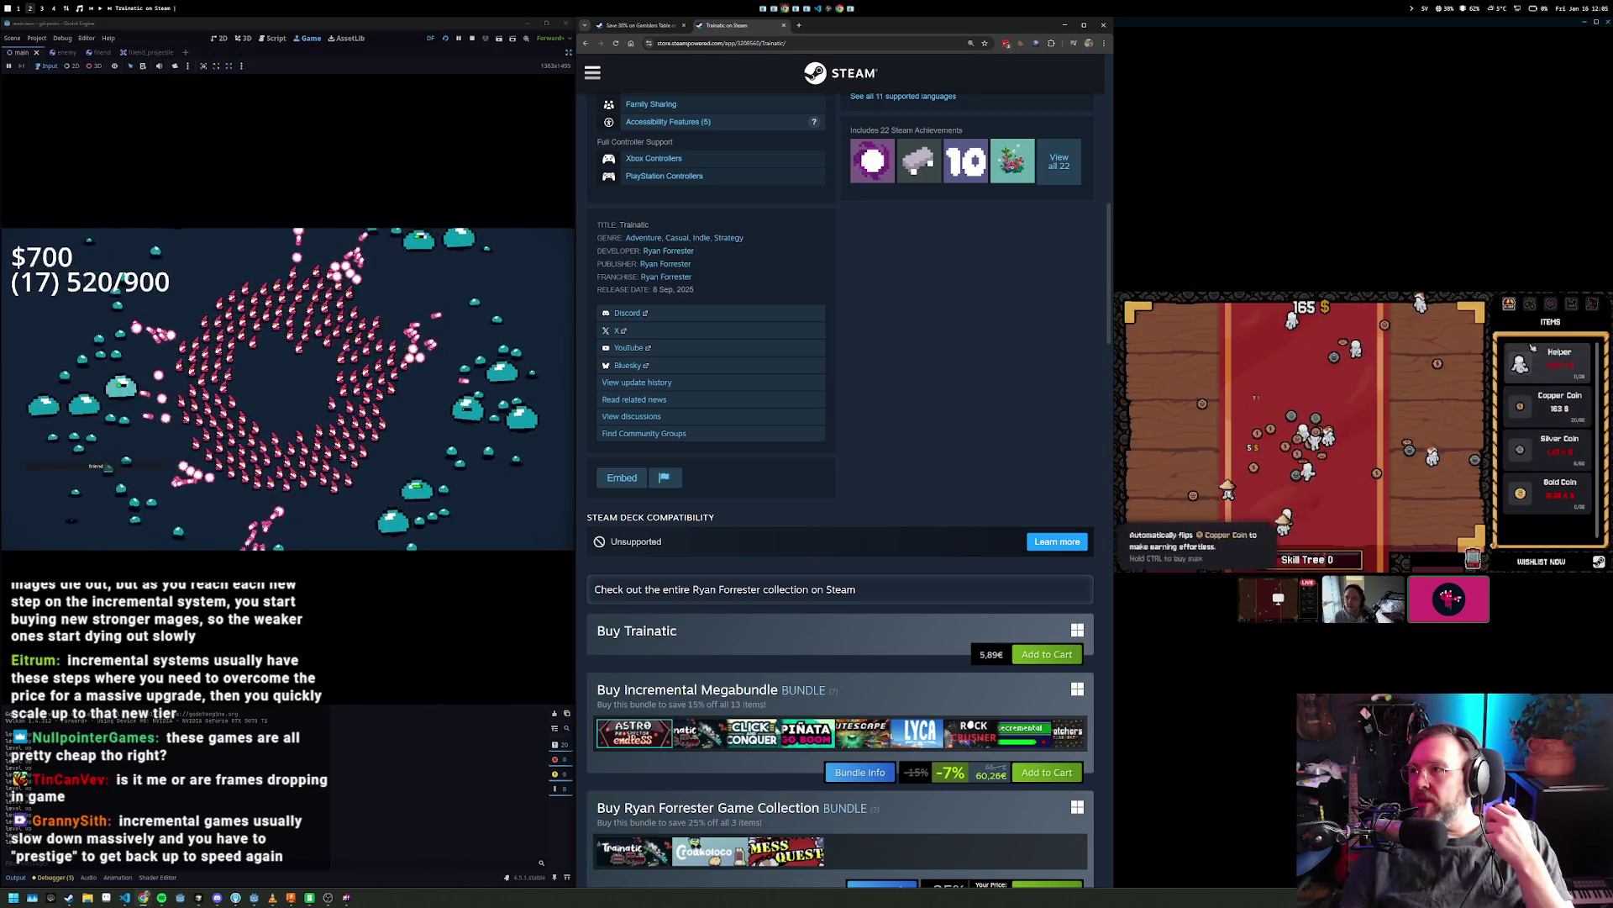
# - Buy a copper upgrade in the reference game, then scroll to the Trainatic x Siegeturtle bundle
pyautogui.click(1529, 304)
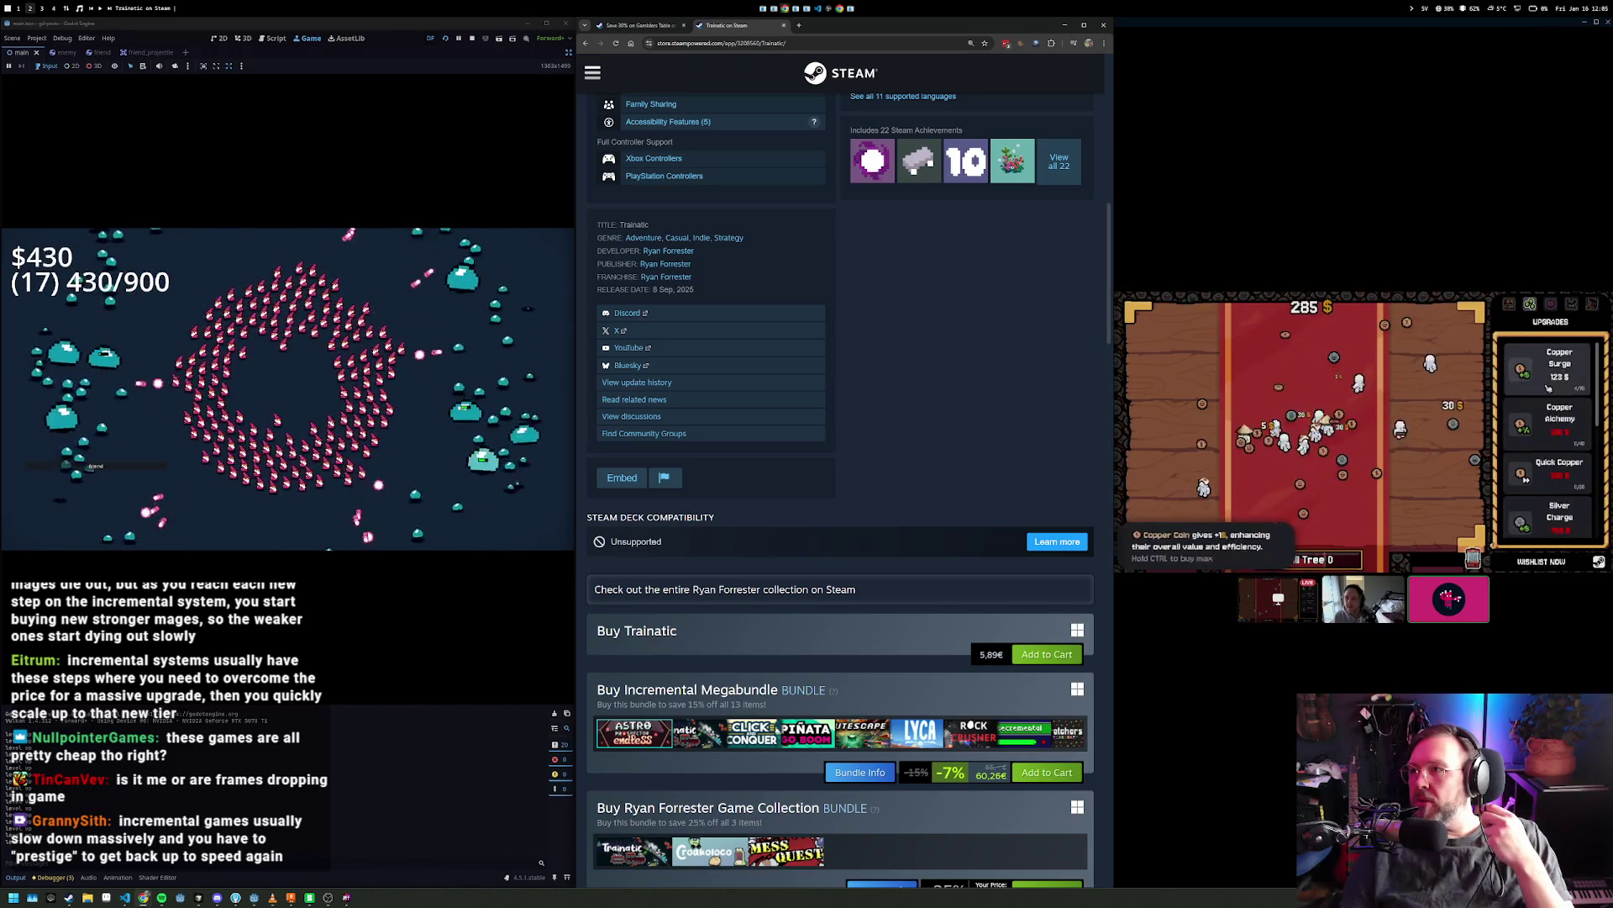
pyautogui.click(1538, 369)
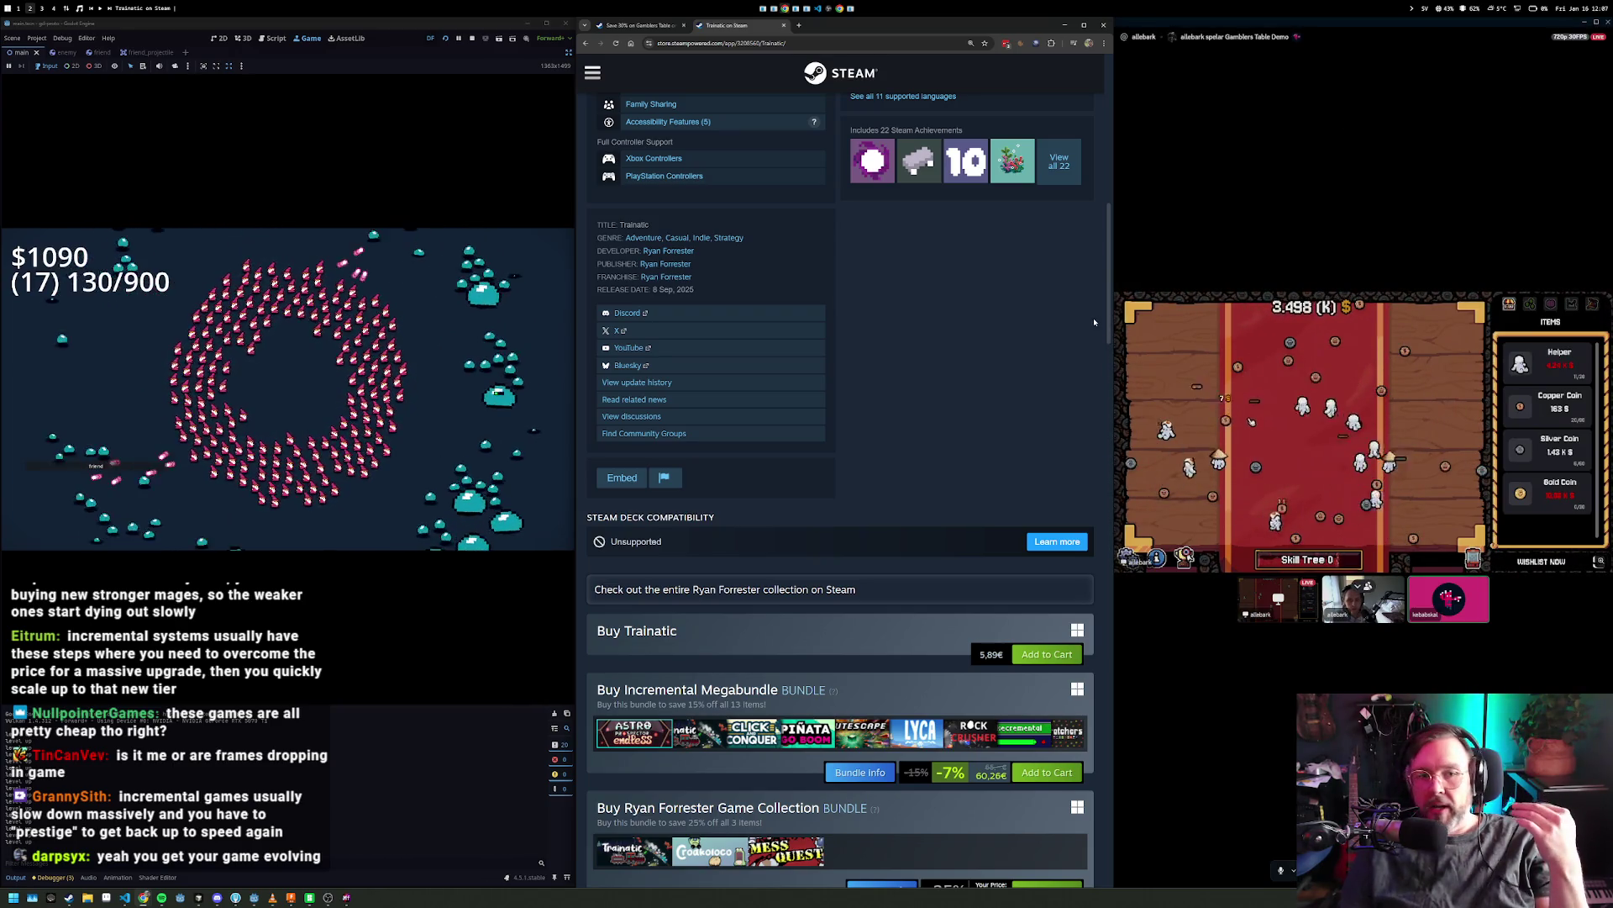
pyautogui.scroll(-1, 955, 344)
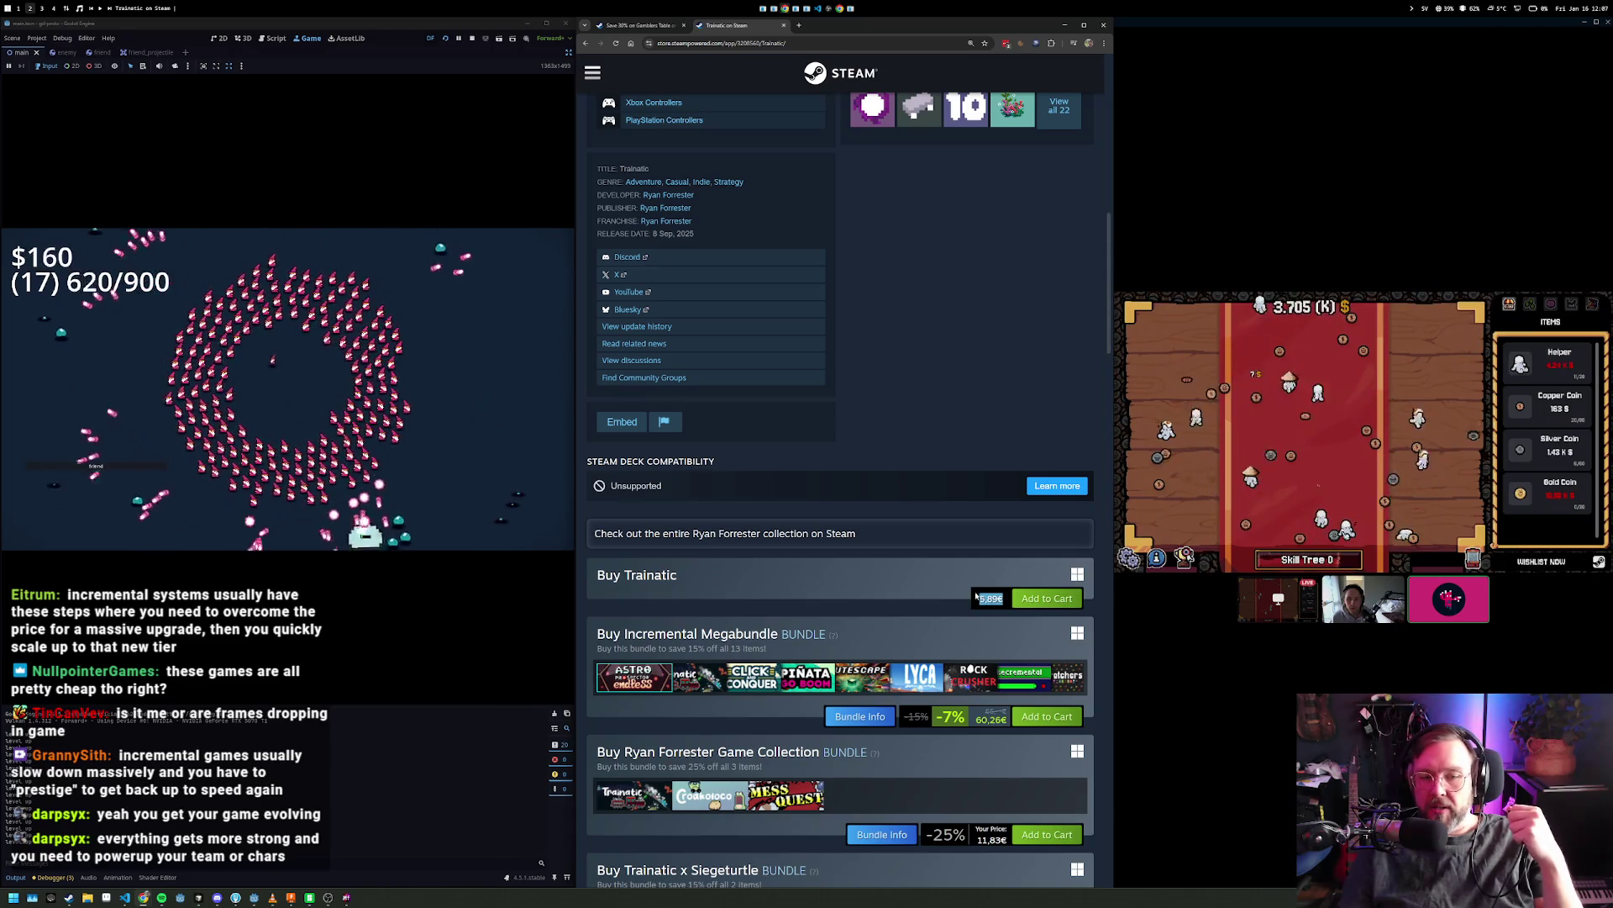
# - Return to the top of the Trainatic page and focus the Steam store search field
pyautogui.scroll(15, 908, 288)
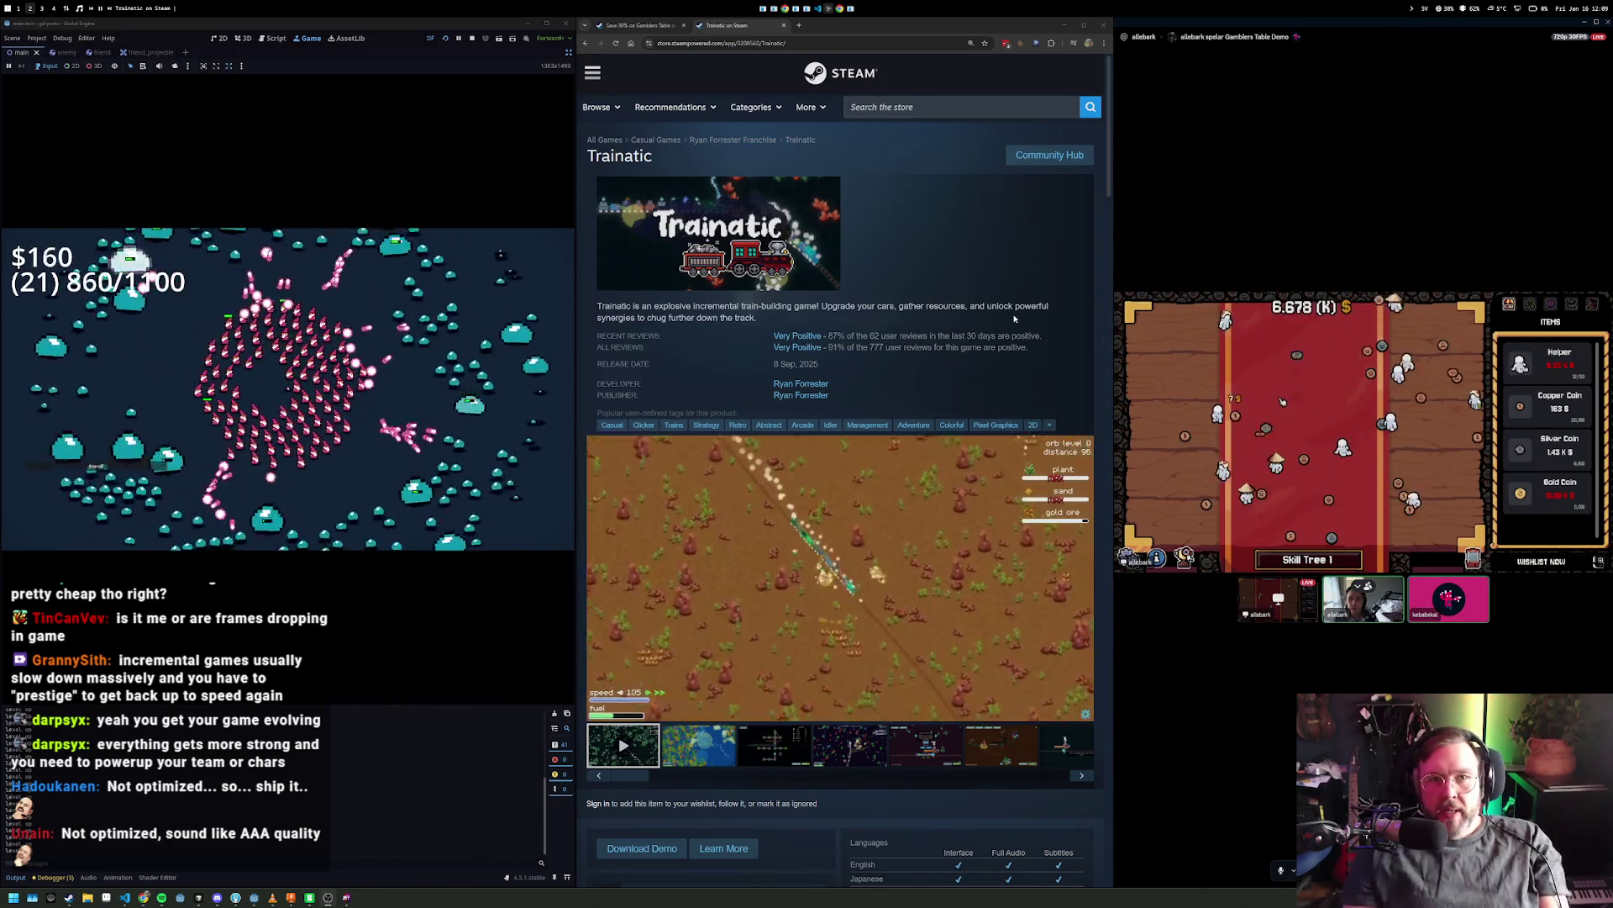
pyautogui.click(949, 109)
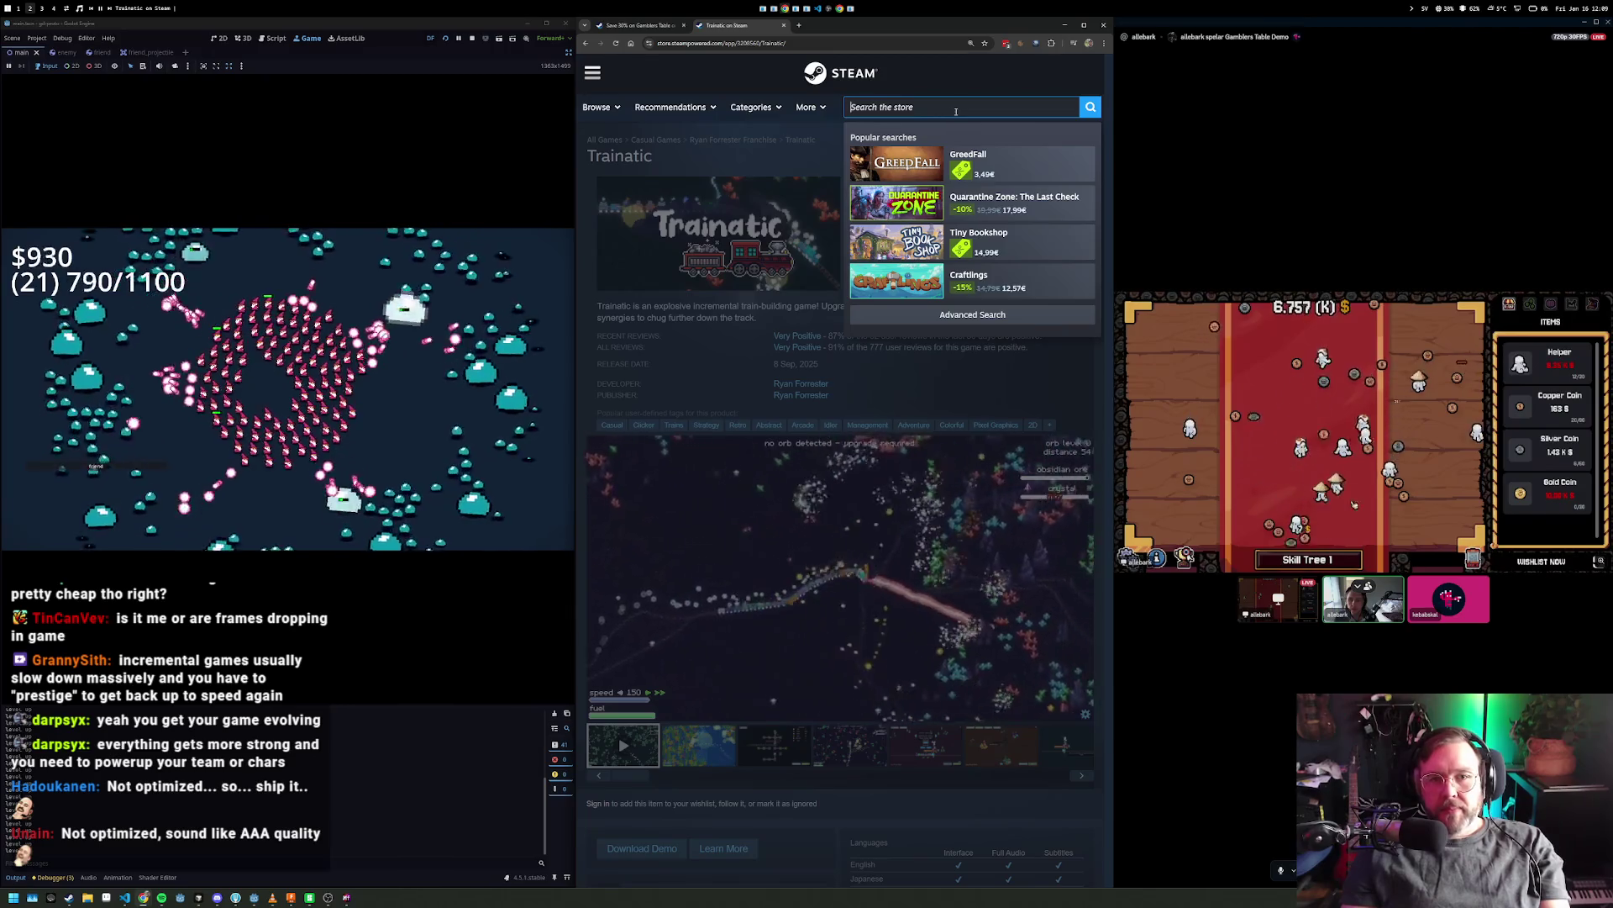
# - Dismiss the search suggestions, widen the Steam store page beside the prototype, then close it
pyautogui.click(954, 74)
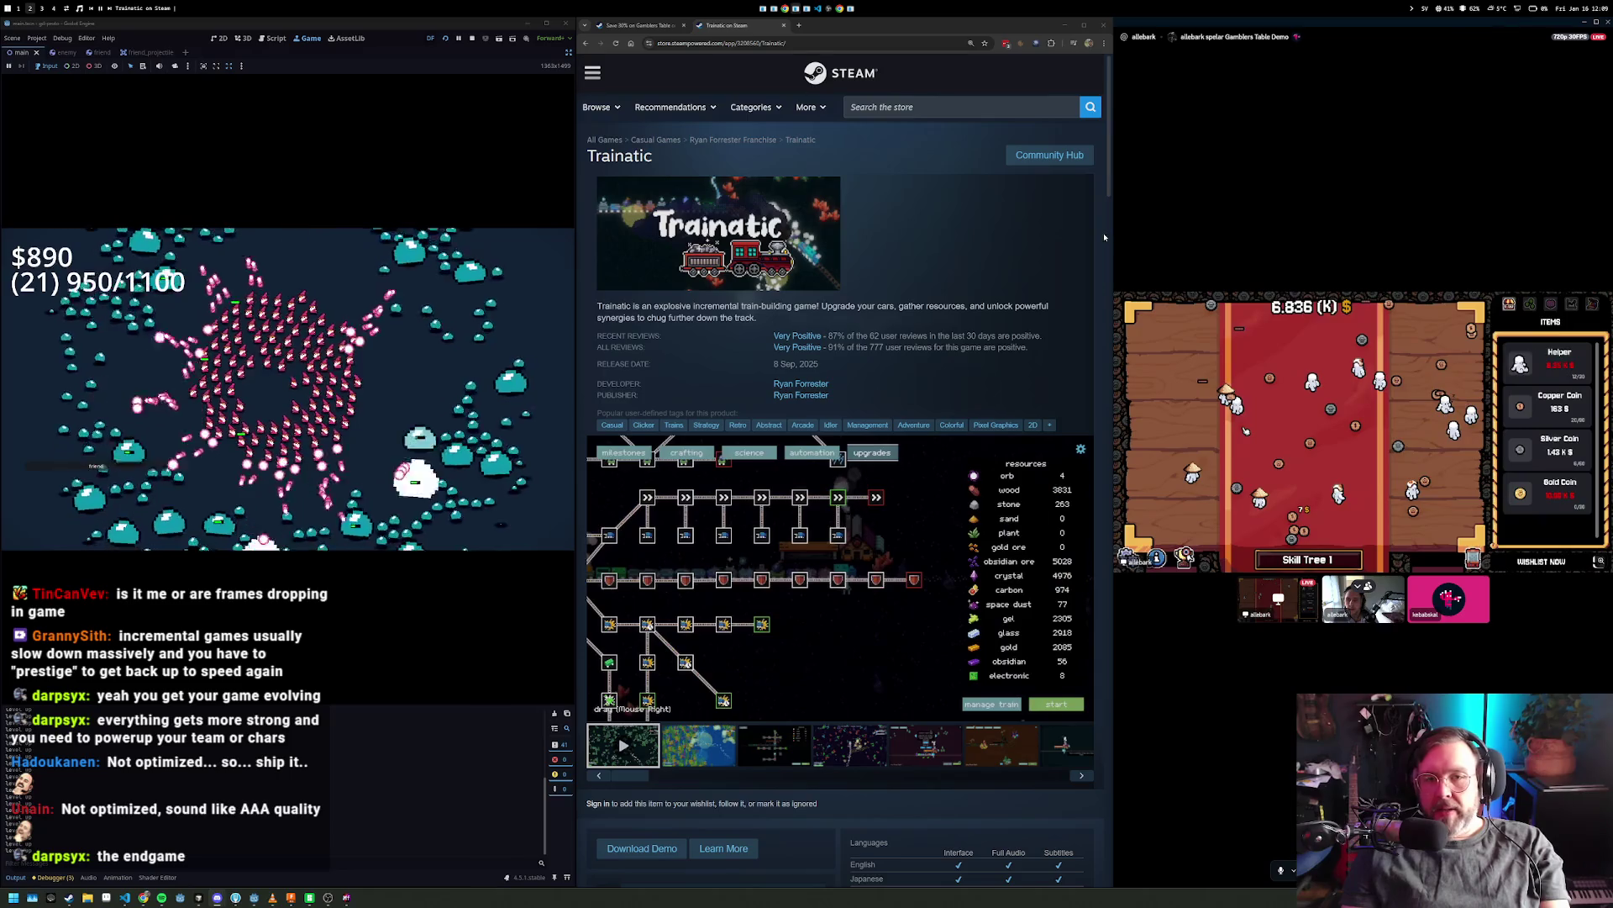
pyautogui.scroll(-9, 1114, 225)
pyautogui.scroll(10, 1111, 222)
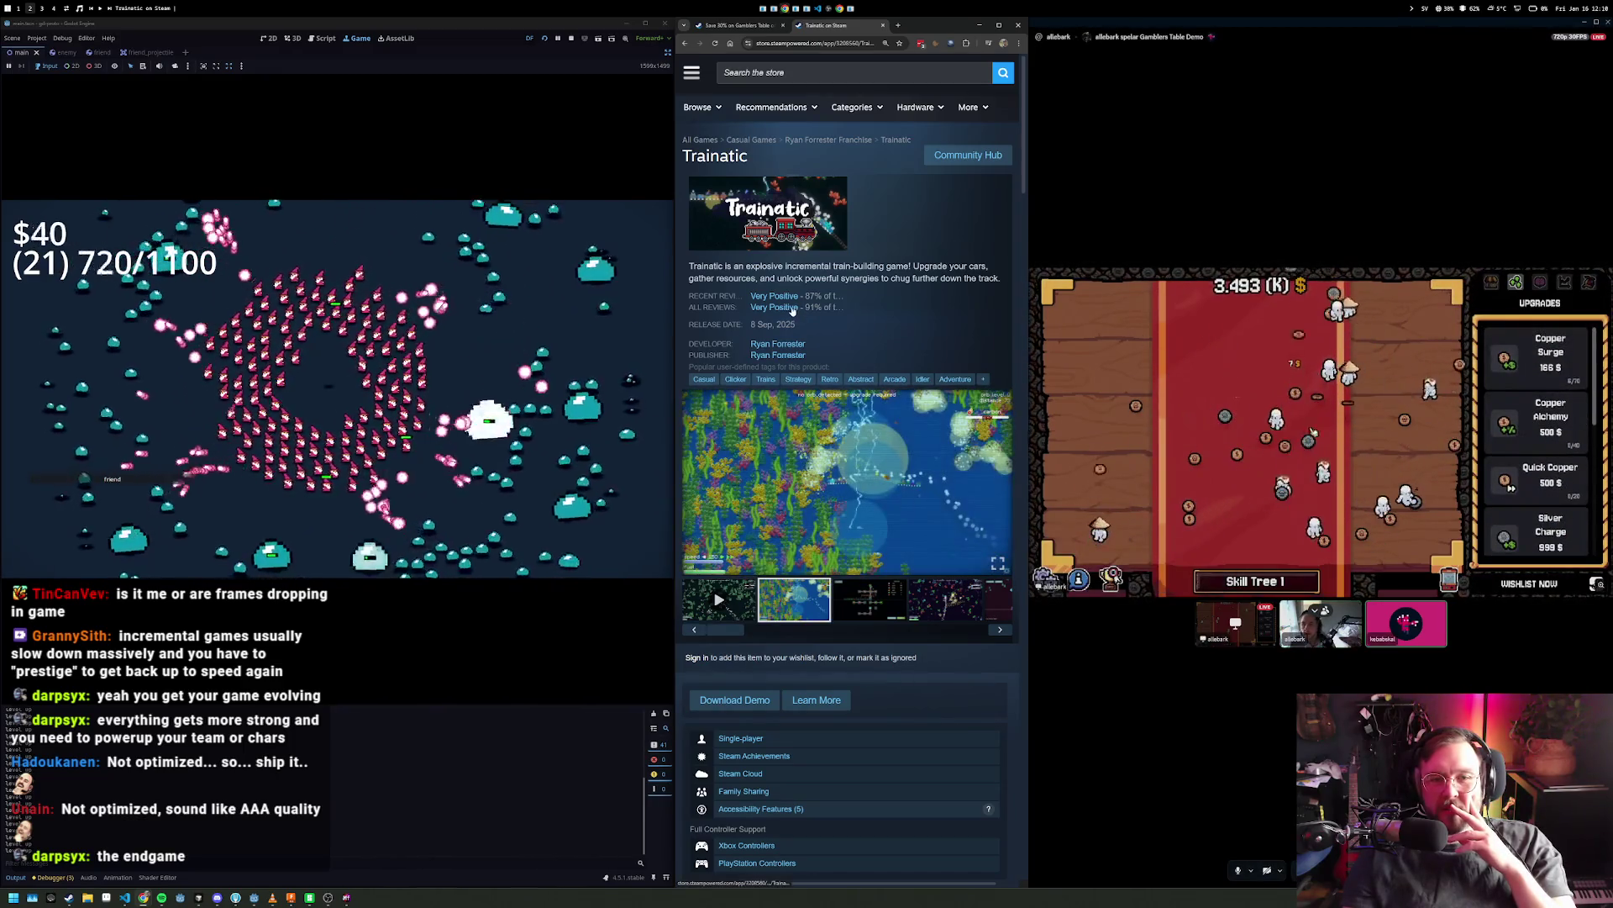
pyautogui.scroll(-3, 915, 327)
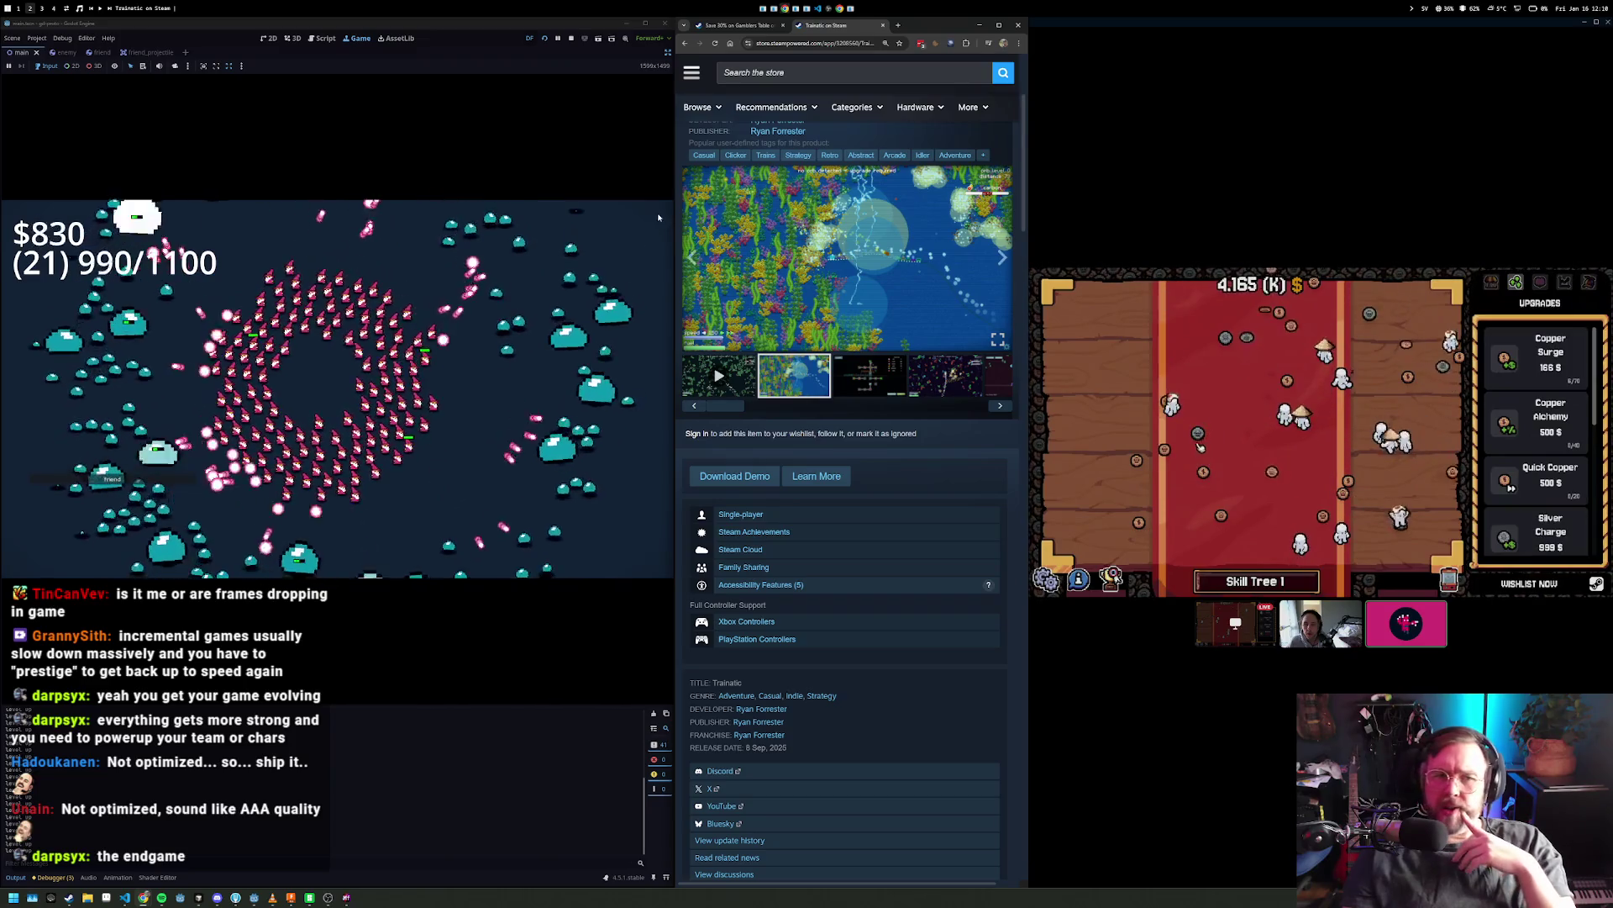
pyautogui.moveTo(674, 202); pyautogui.dragTo(541, 195)
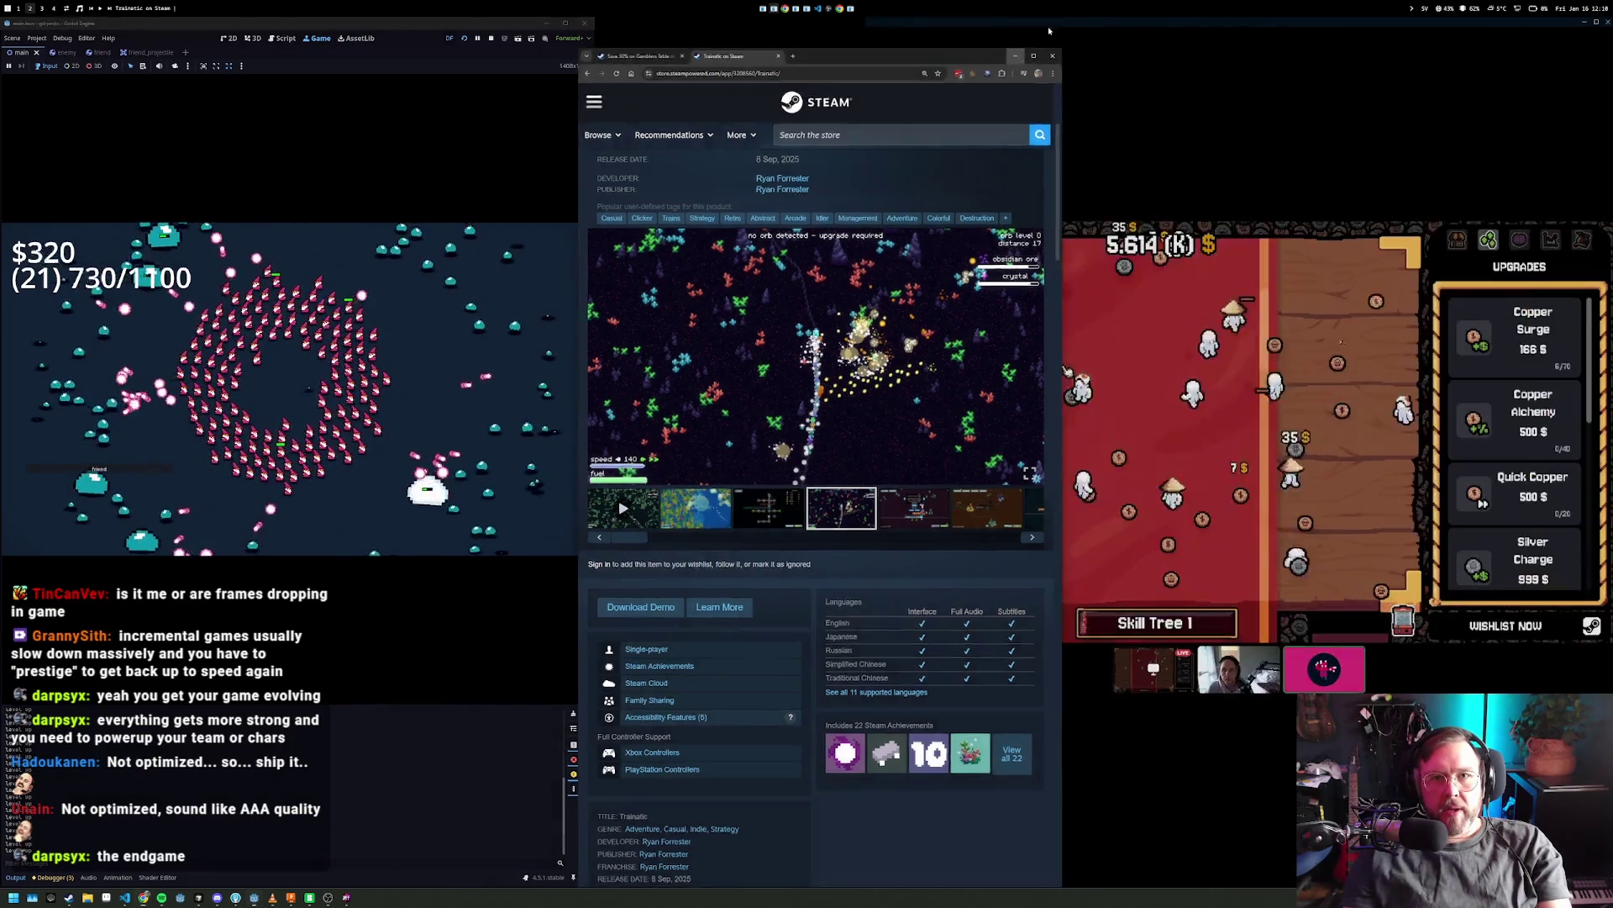
pyautogui.click(1088, 26)
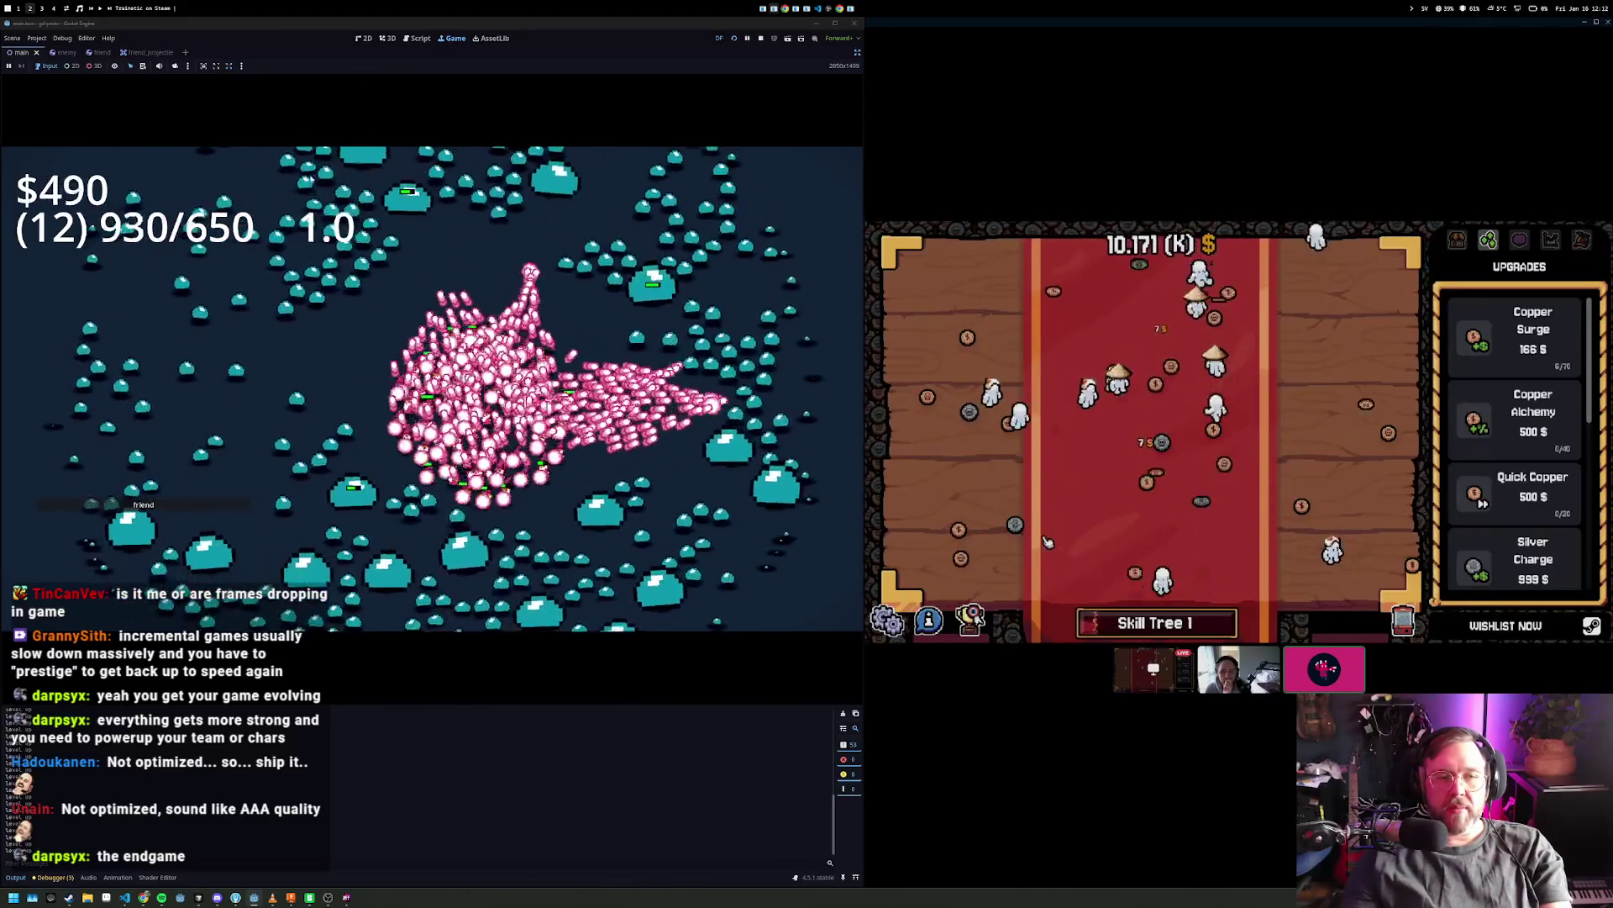
pyautogui.click(1162, 630)
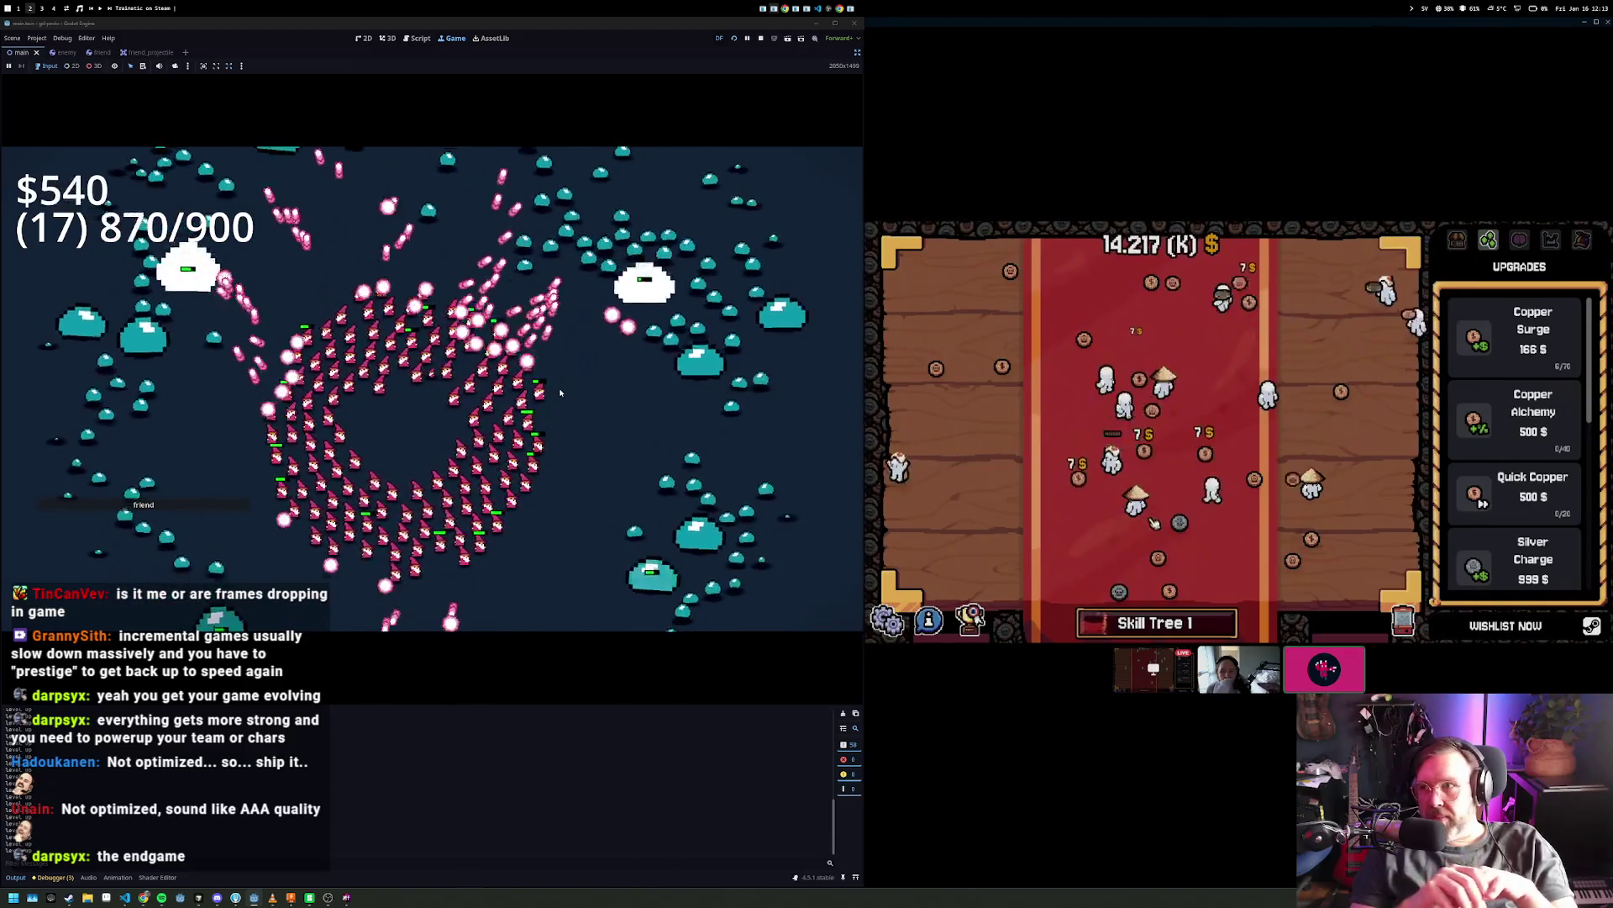
pyautogui.hotkey('alt', '3')
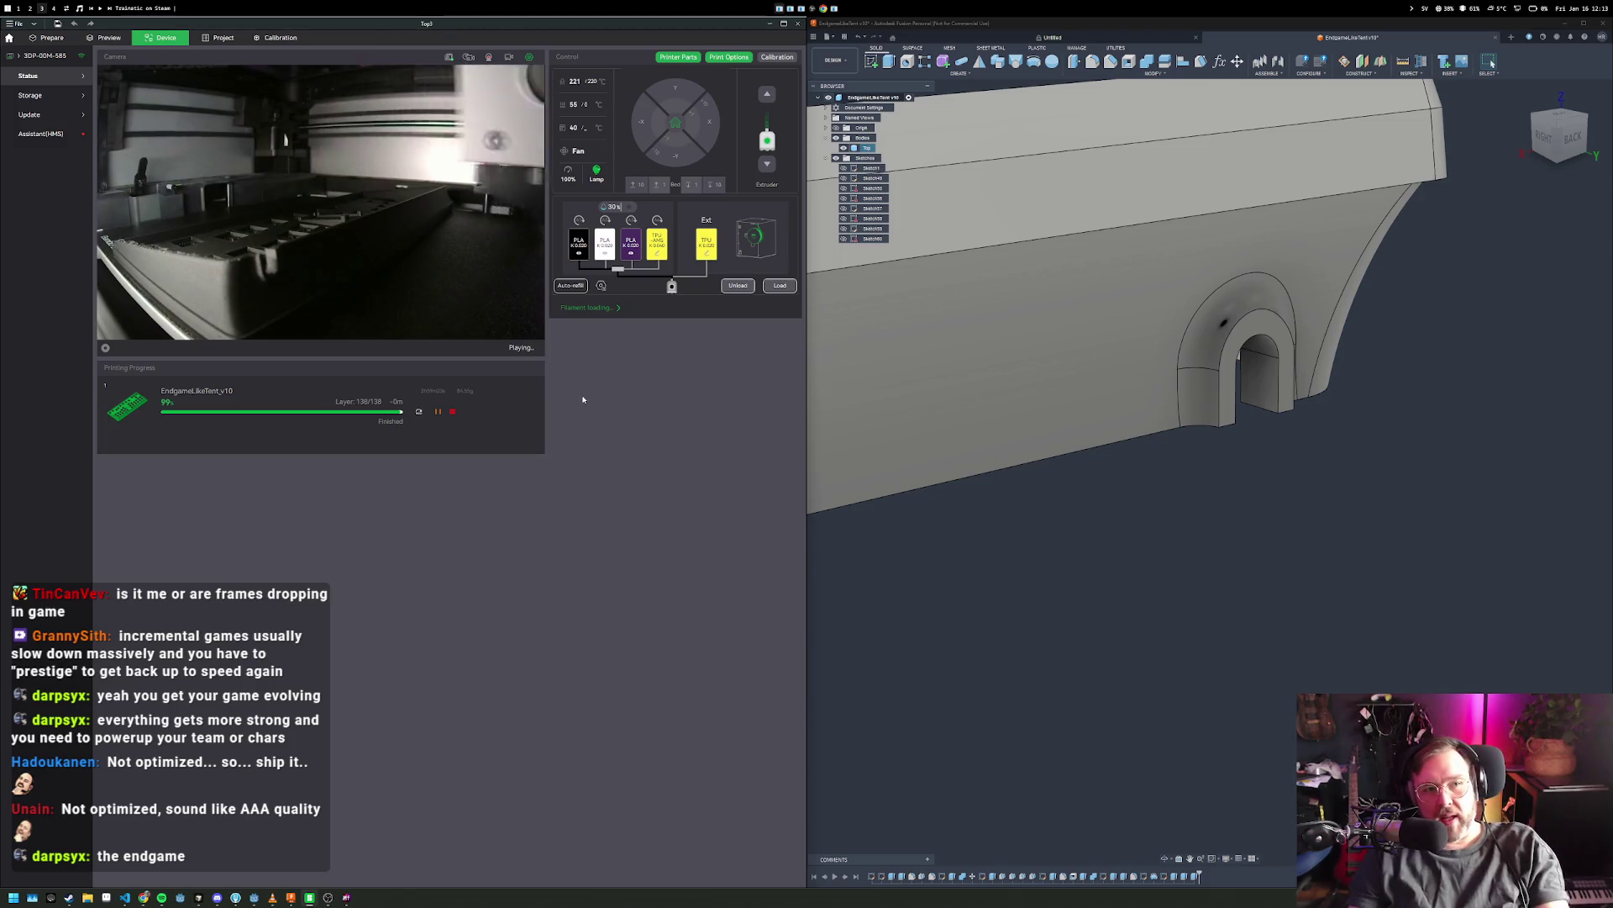
pyautogui.hotkey('alt', '1')
pyautogui.hotkey('alt', '2')
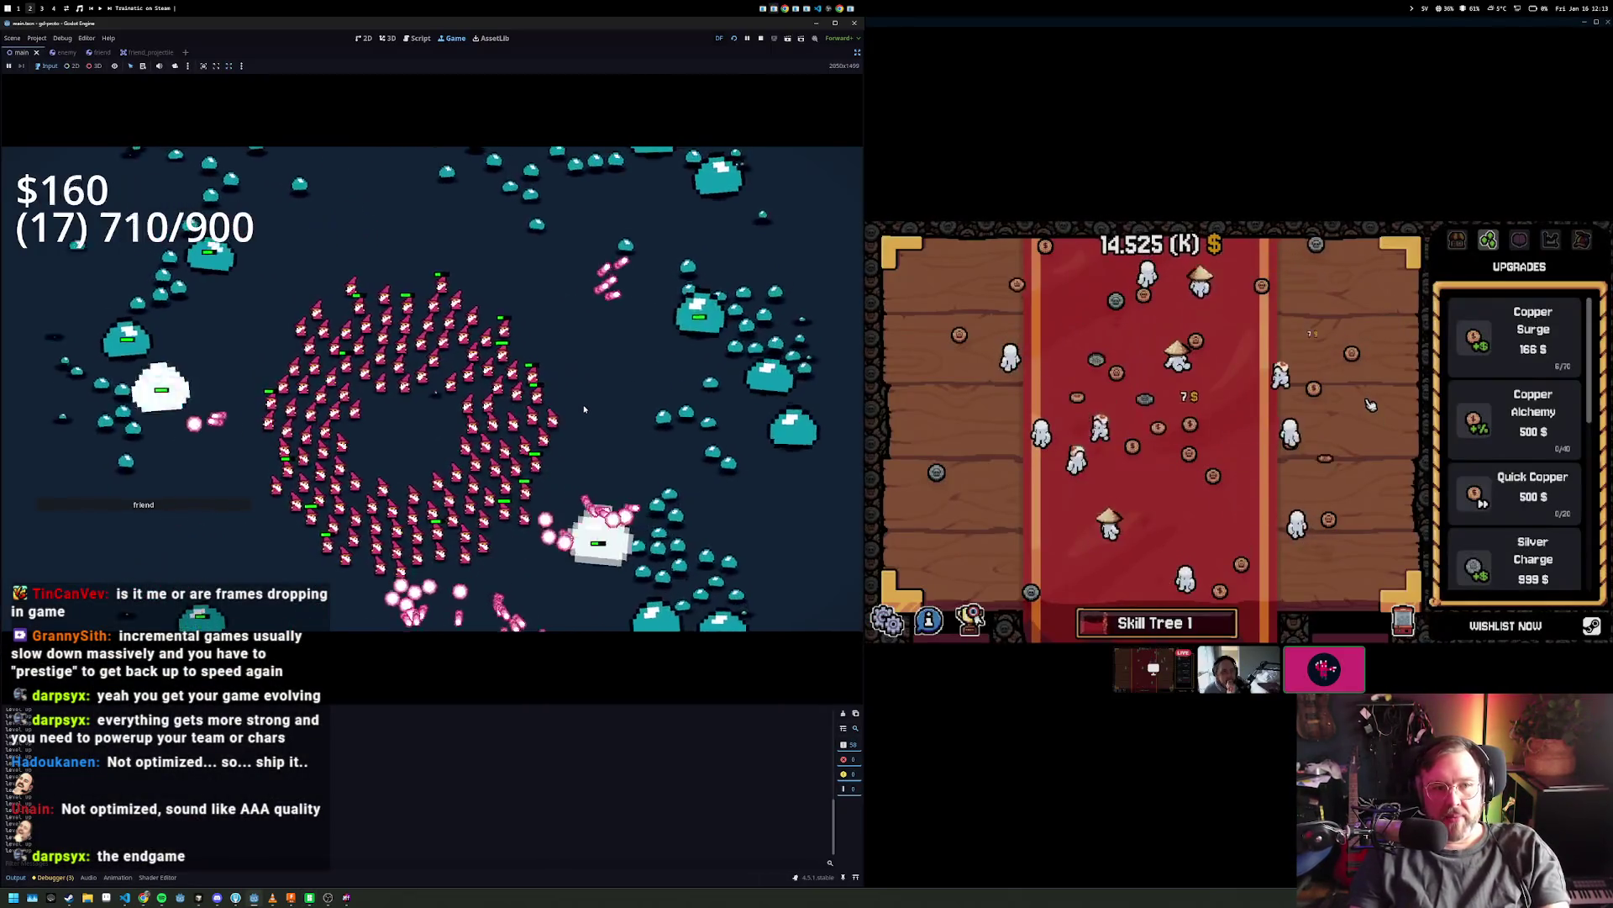
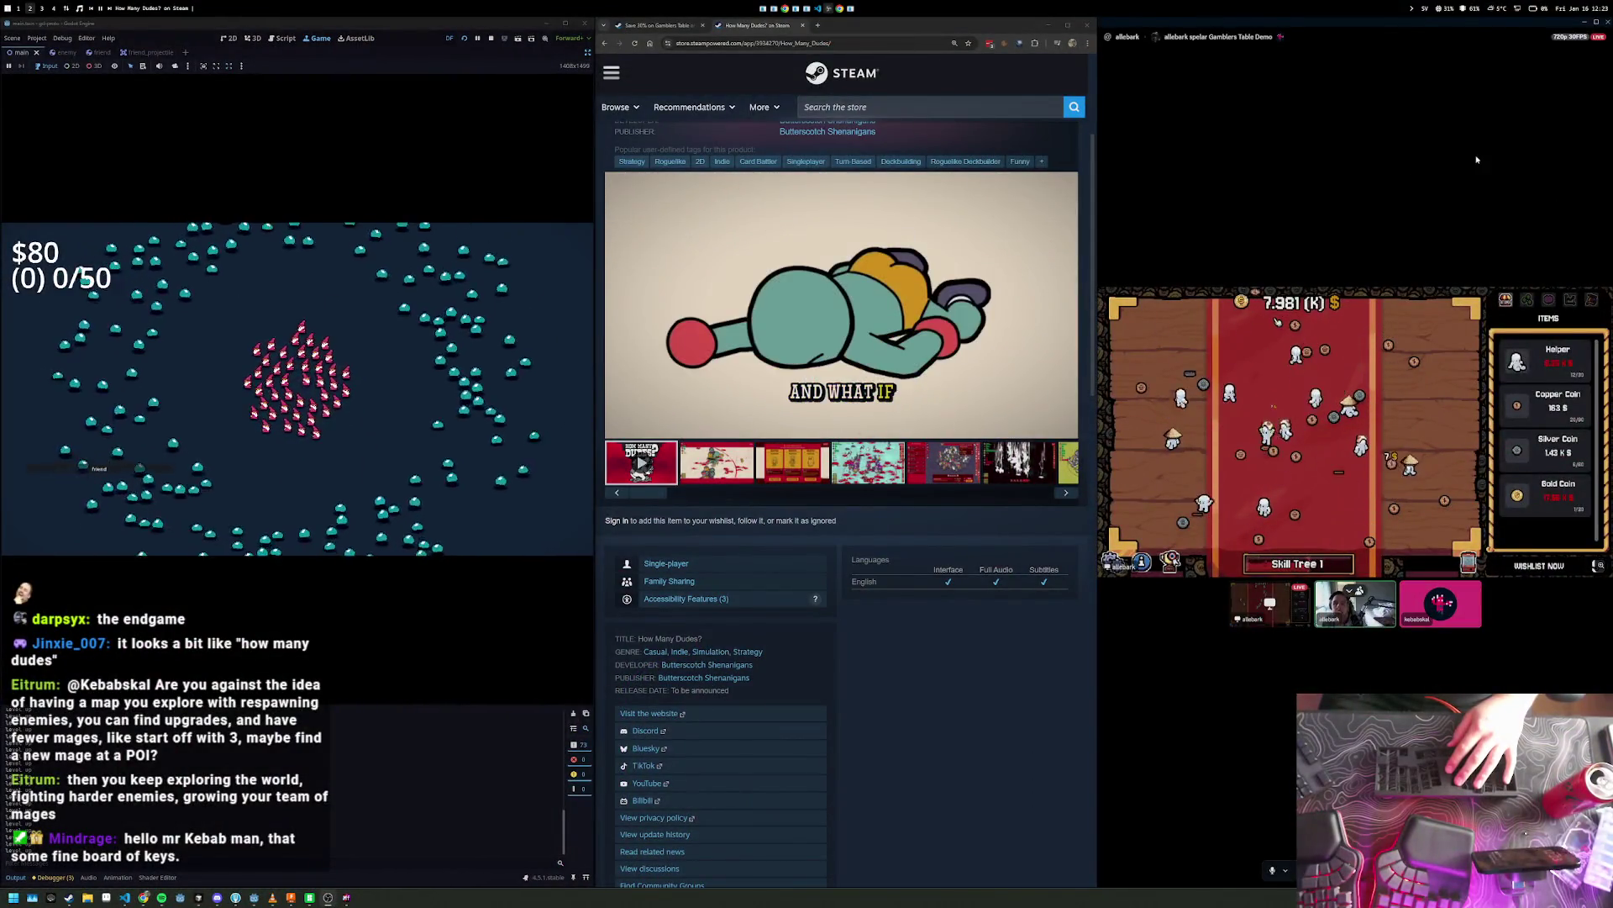
# - Close the Steam store window, then view the coin game's tactics, finance and shop before returning to upgrades
pyautogui.hotkey('alt', 'shift', 'space')
pyautogui.hotkey('alt', 'm')
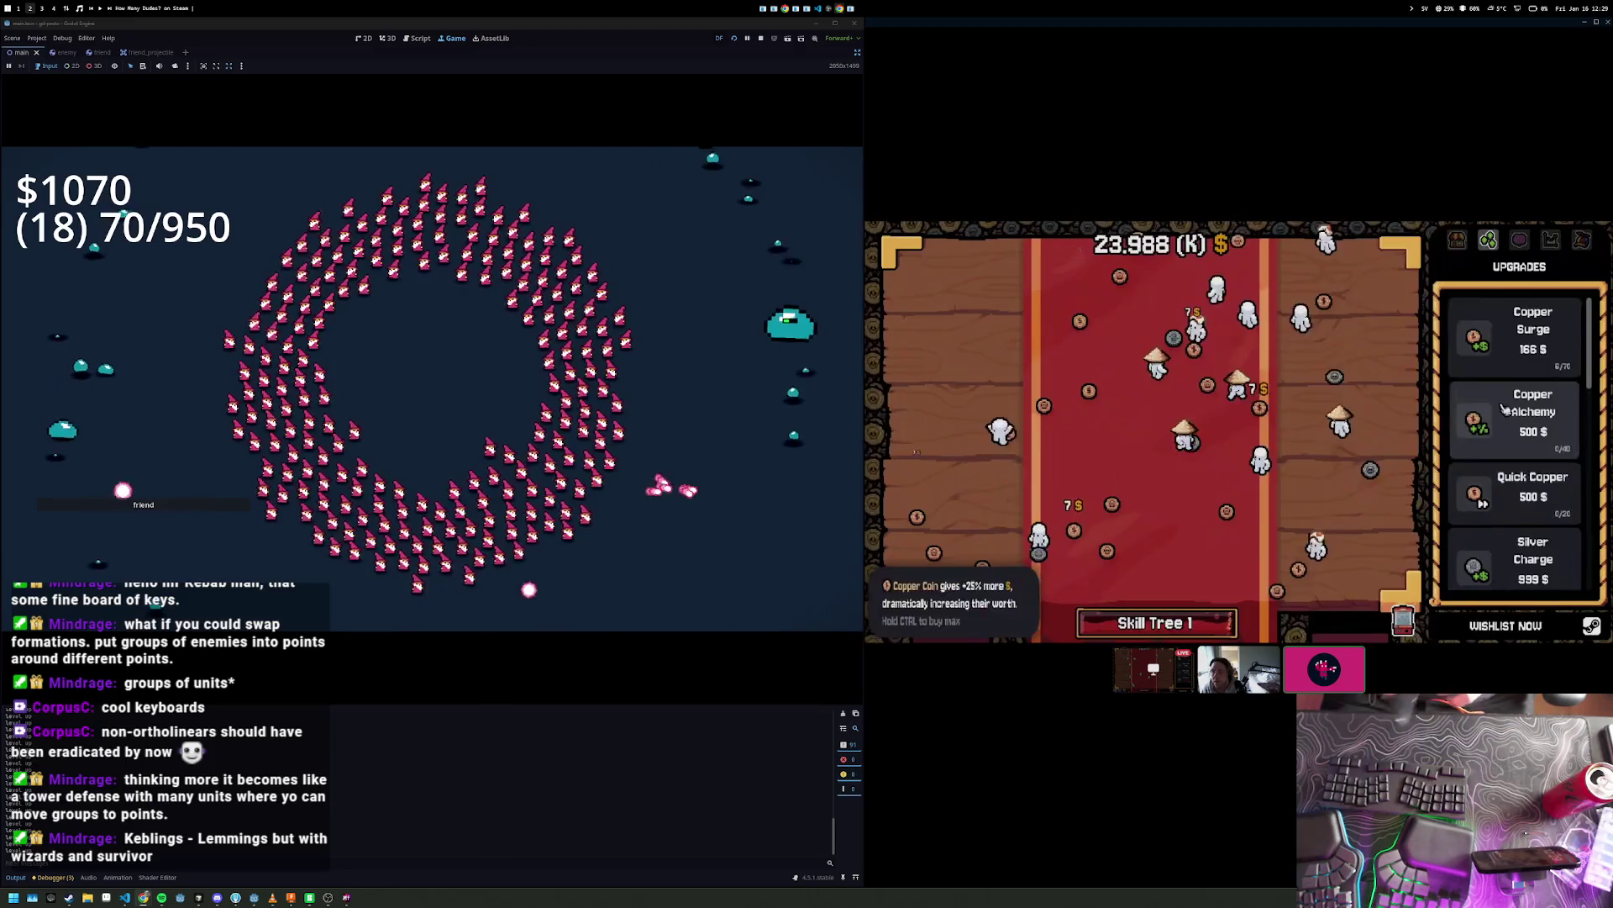
pyautogui.click(1519, 241)
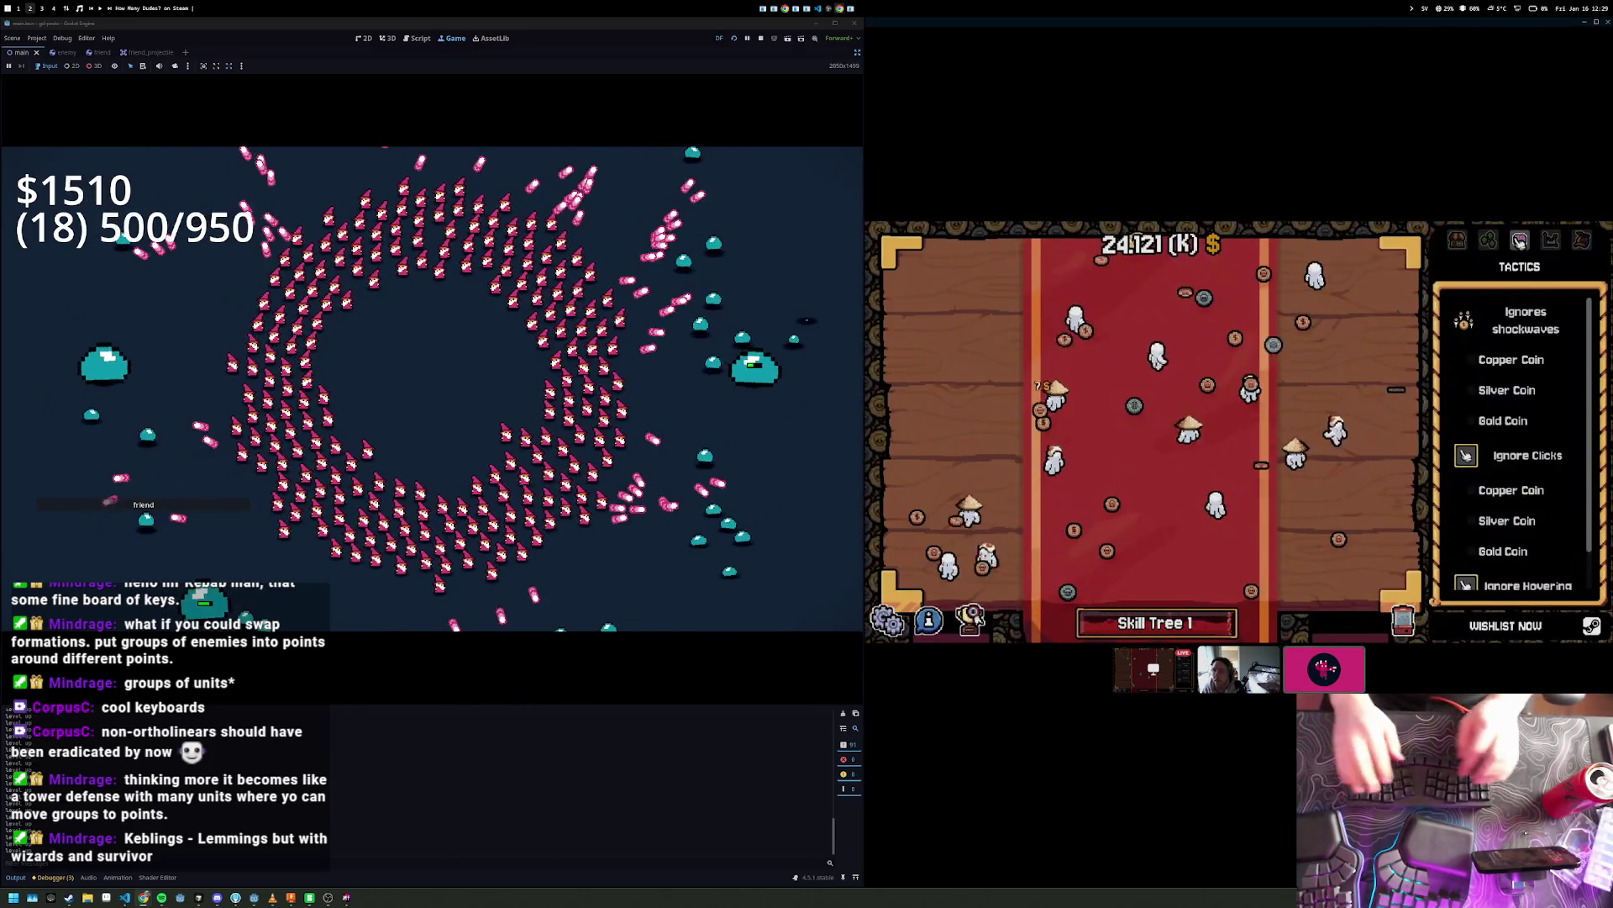
pyautogui.click(1553, 241)
pyautogui.click(1566, 242)
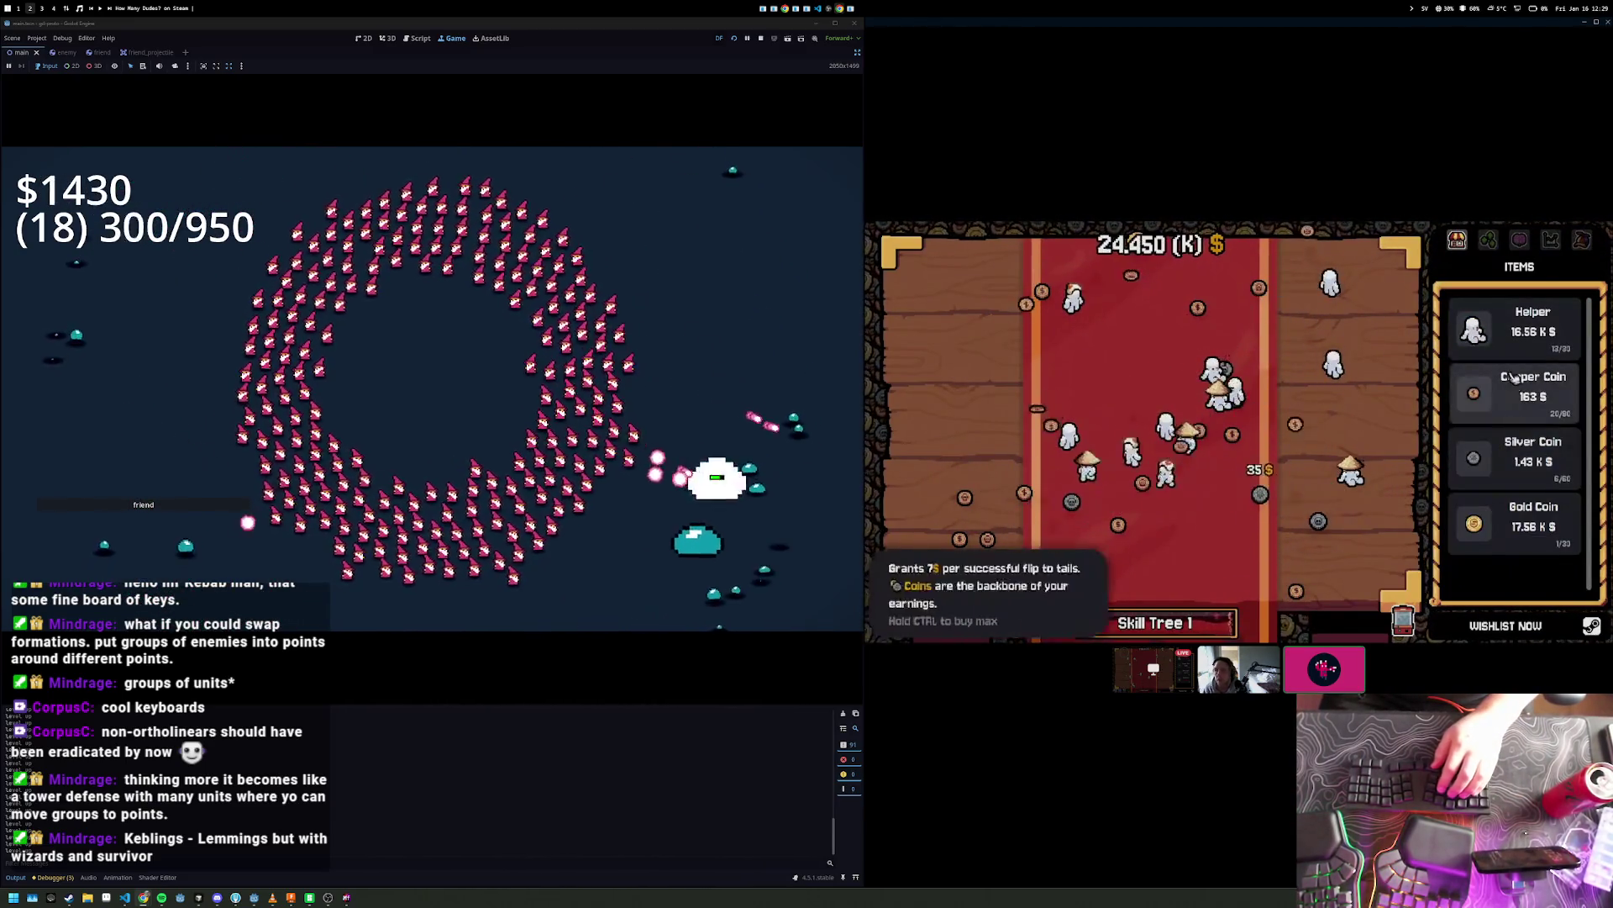
pyautogui.click(1488, 241)
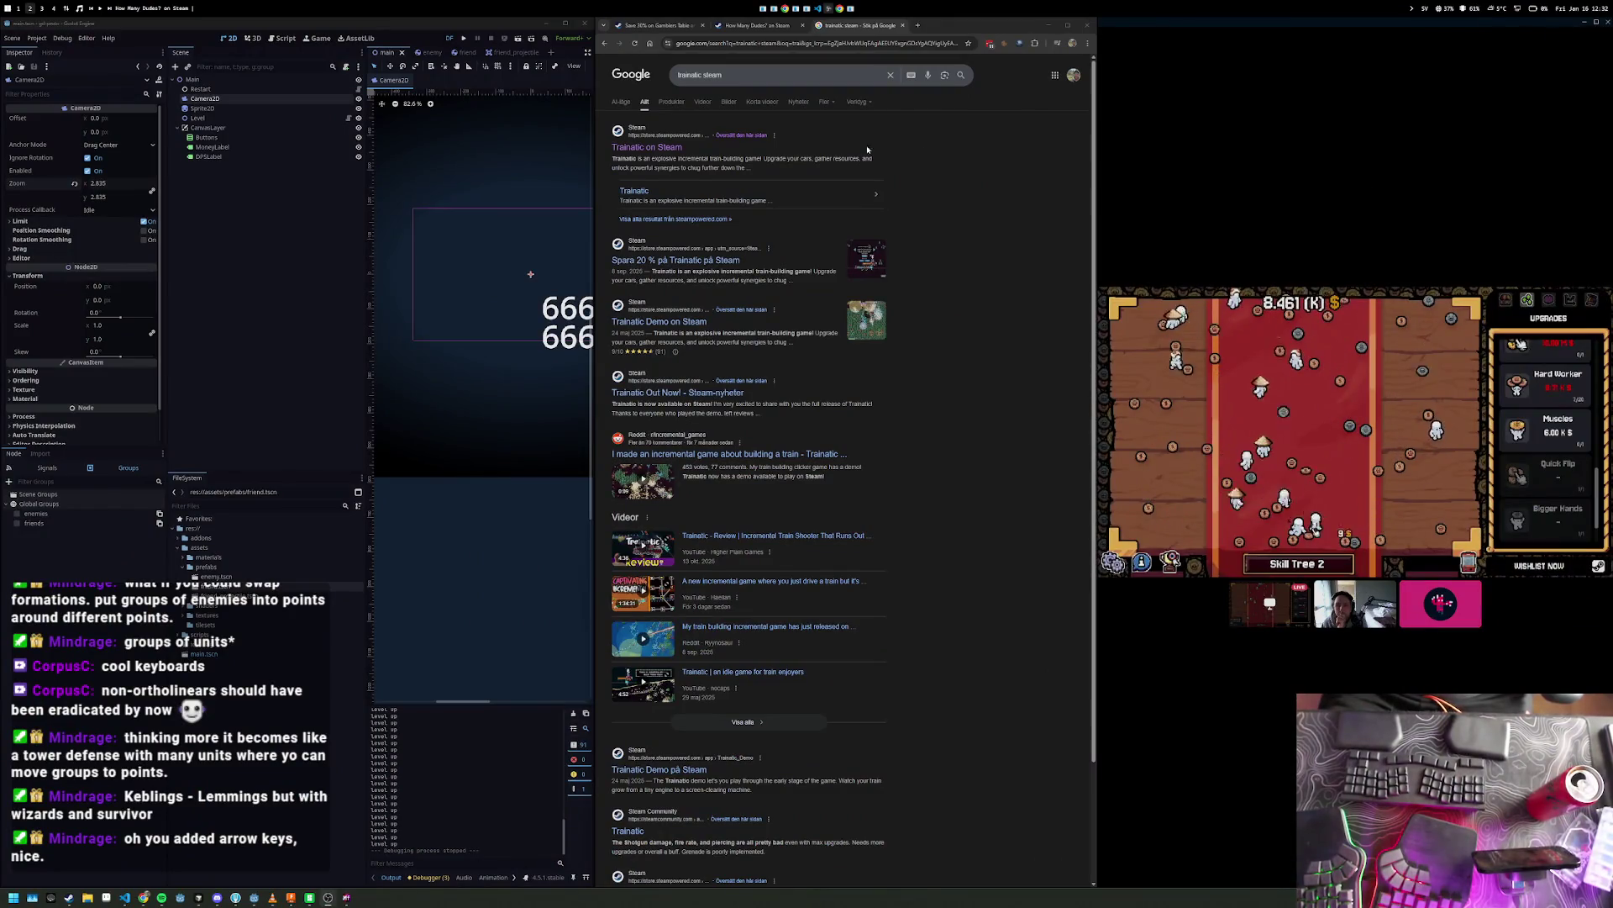
# - Open the Trainatic Steam store page and scroll through its reviews and screenshots
pyautogui.click(661, 150)
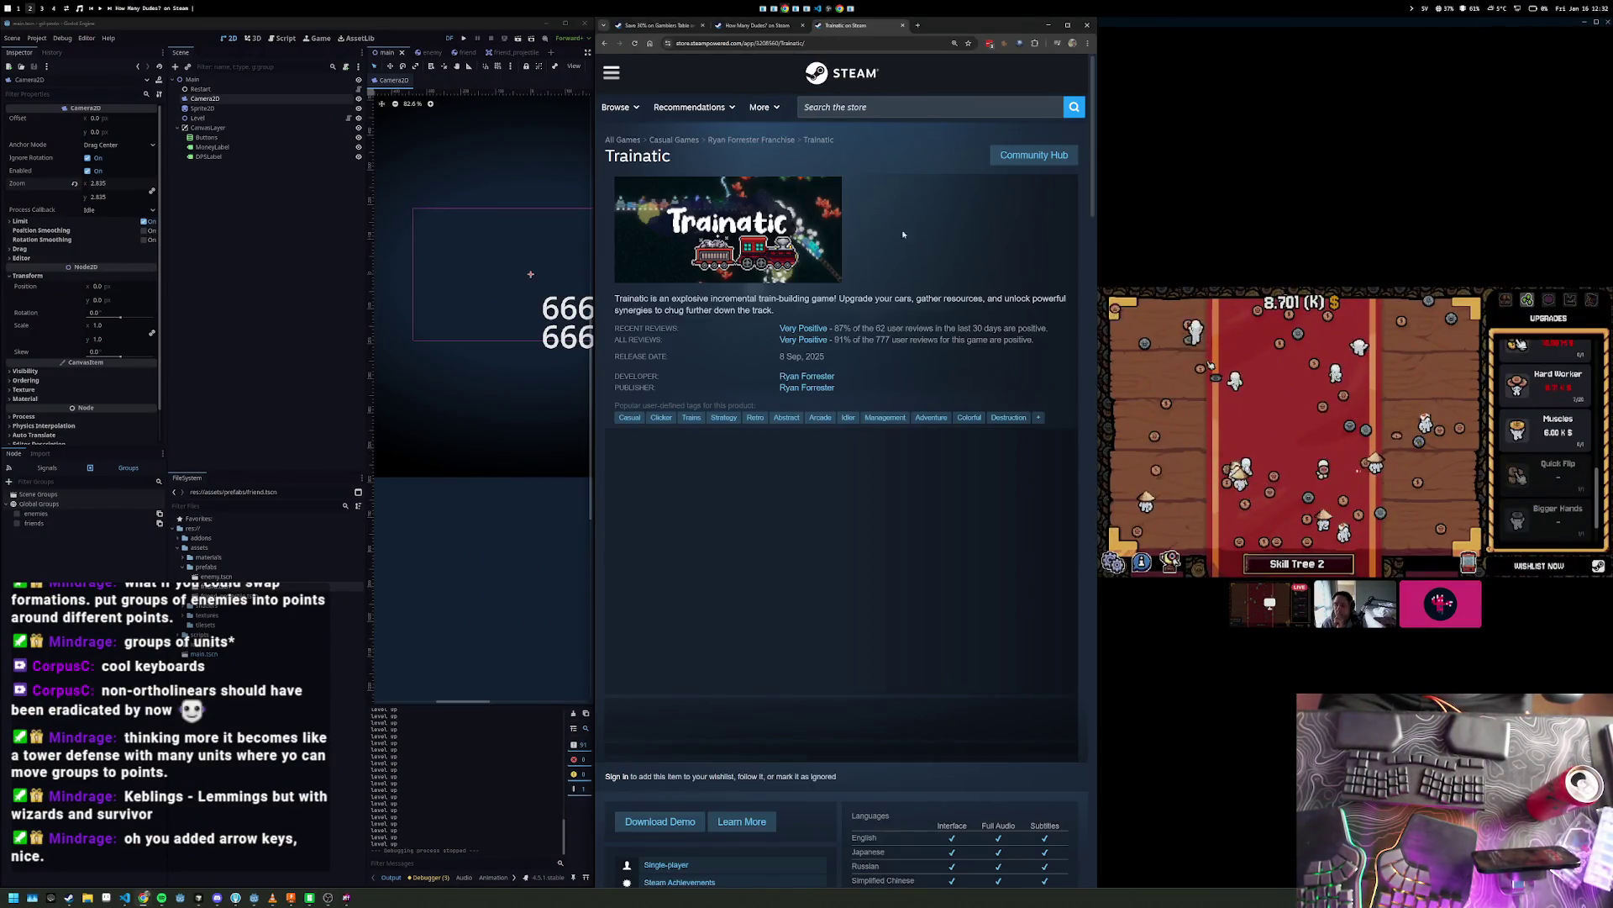
pyautogui.scroll(-15, 902, 228)
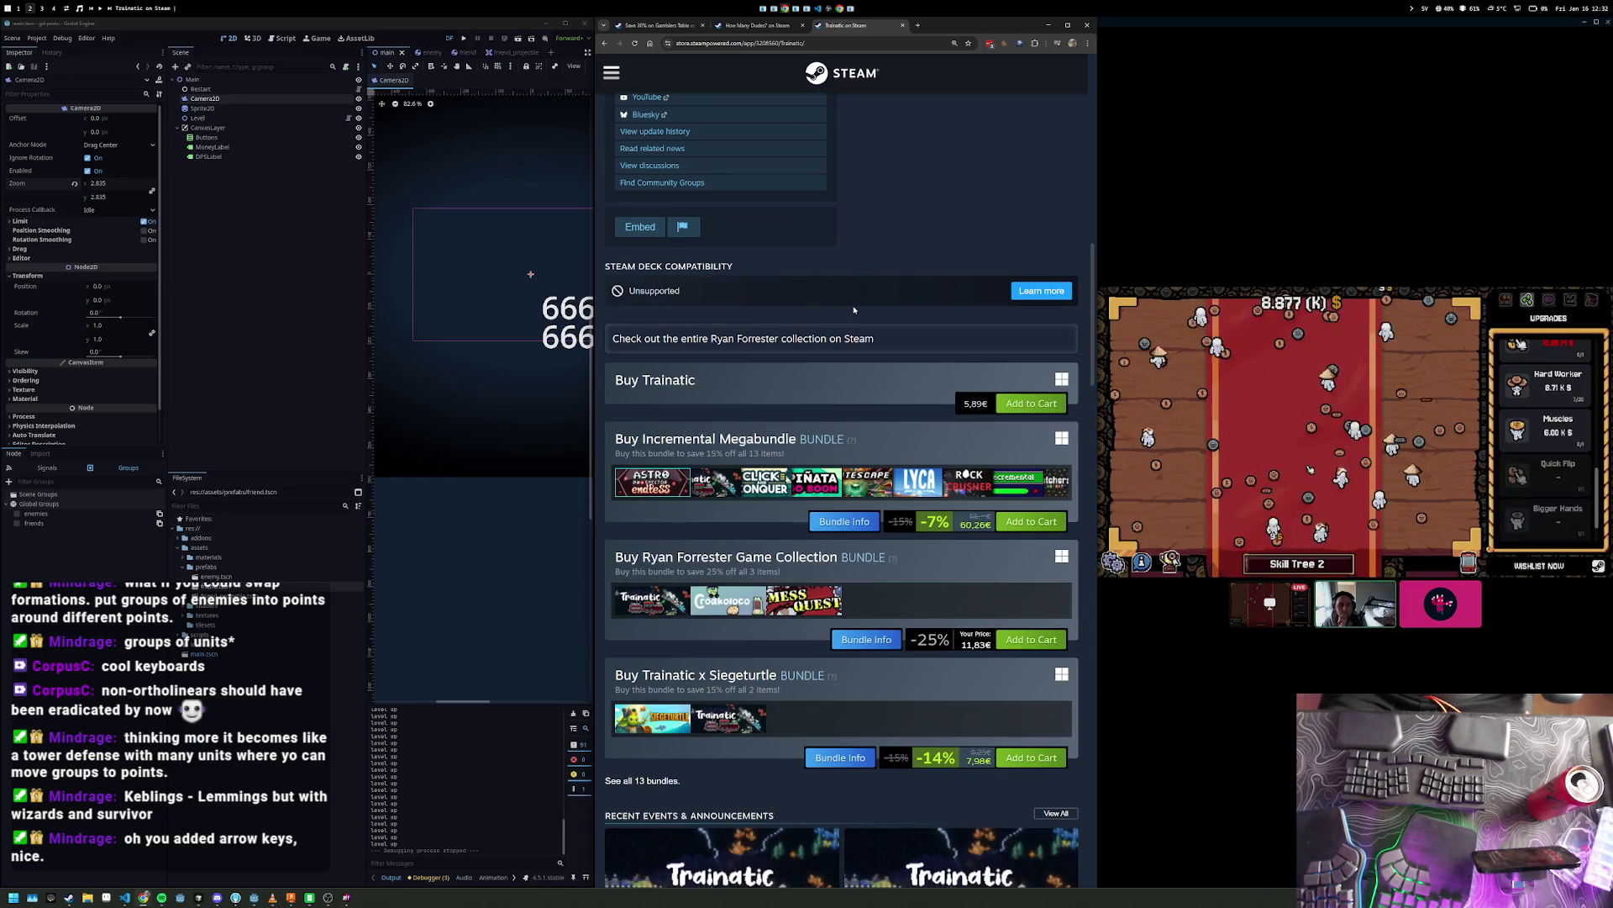
pyautogui.scroll(-4, 853, 310)
pyautogui.scroll(4, 852, 310)
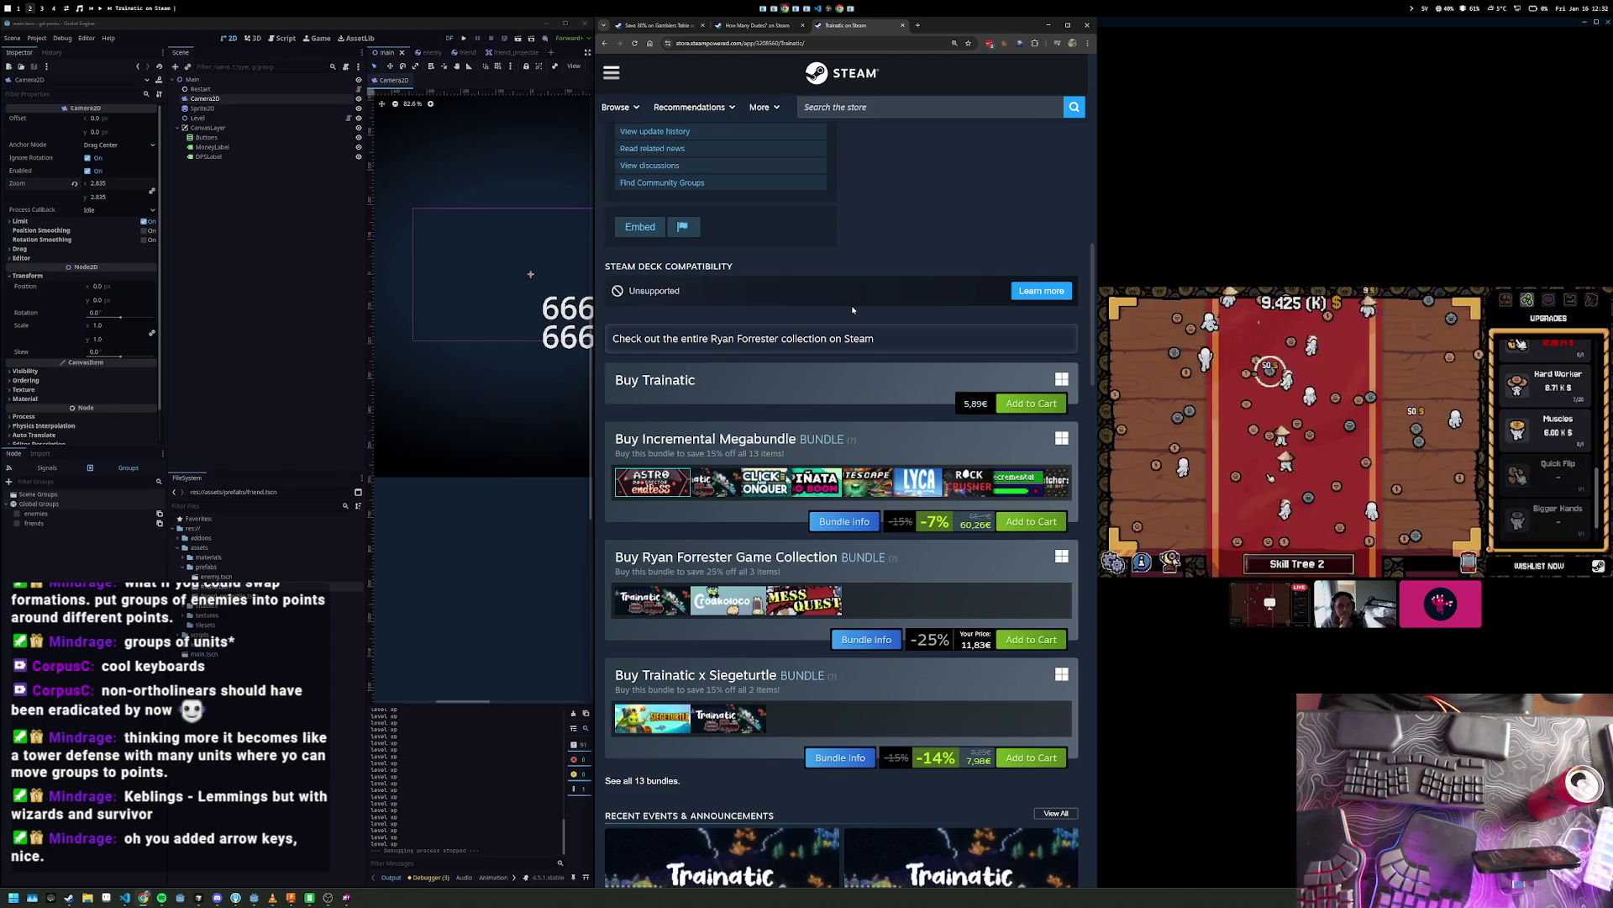
pyautogui.scroll(-7, 852, 310)
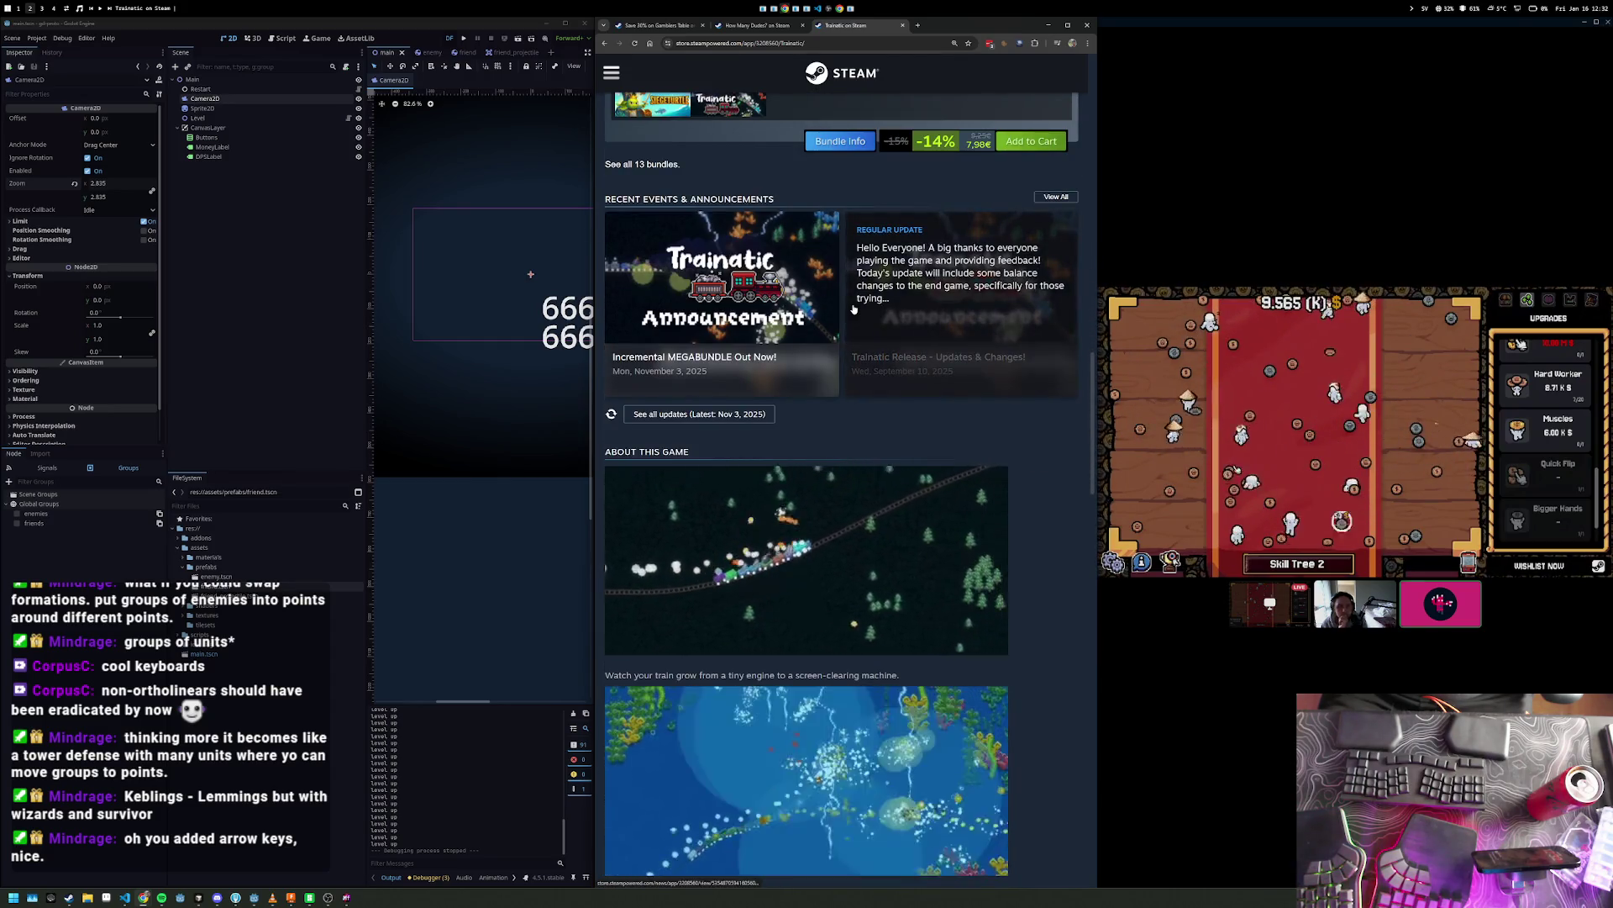
pyautogui.scroll(-10, 852, 309)
# - Return to the page's header and trailer and capture a screenshot with Print Screen
pyautogui.scroll(17, 866, 298)
pyautogui.scroll(10, 869, 296)
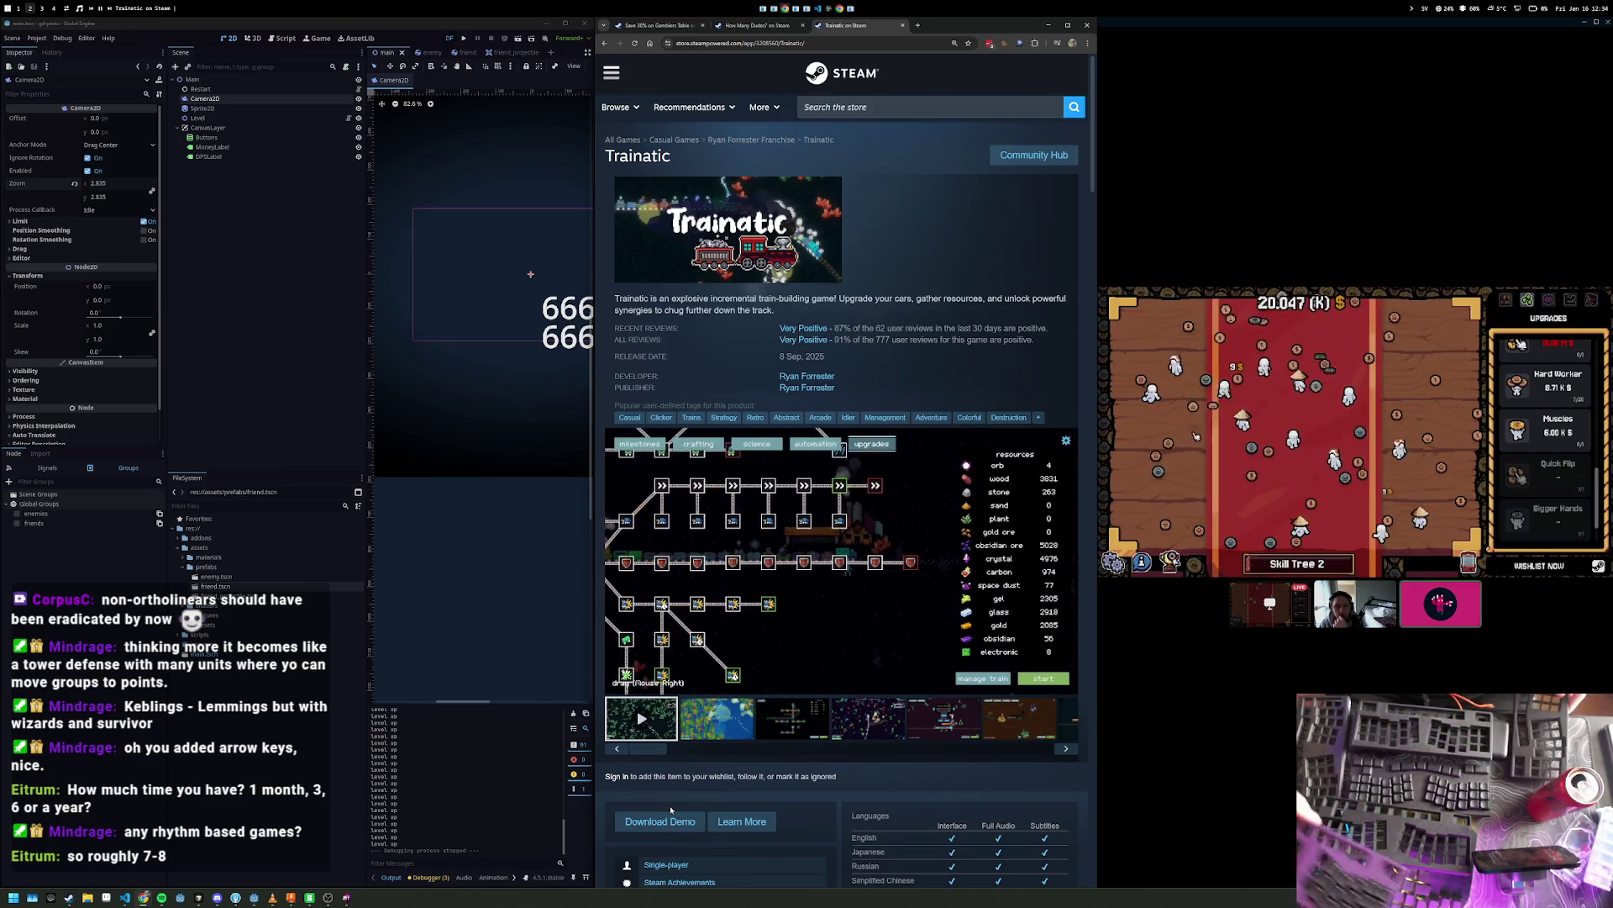
pyautogui.press('Print')
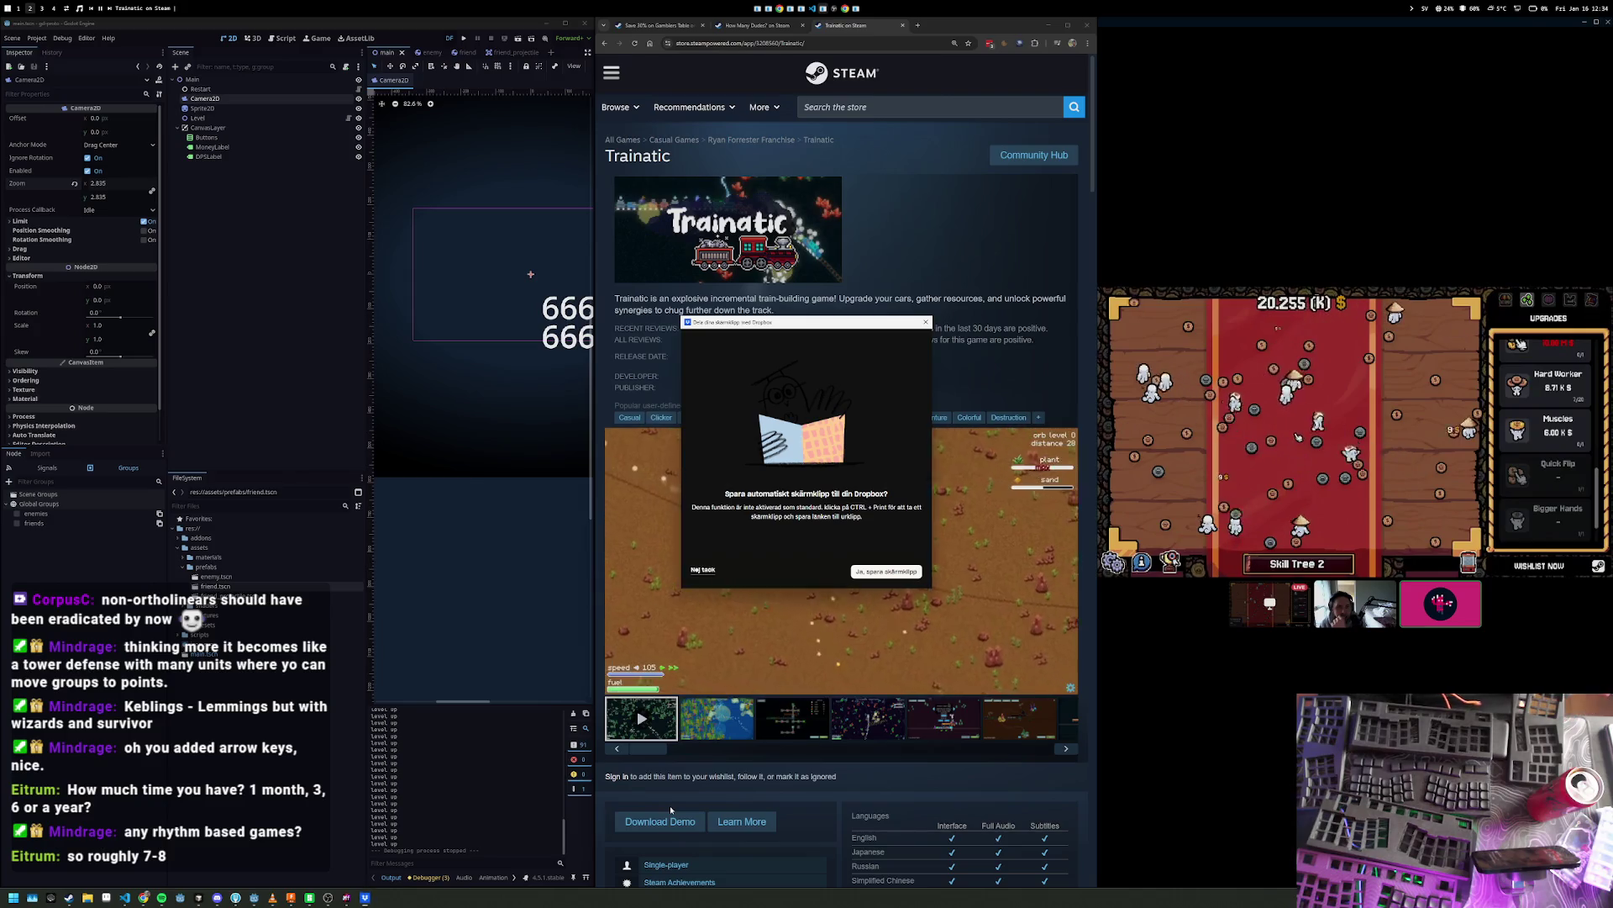